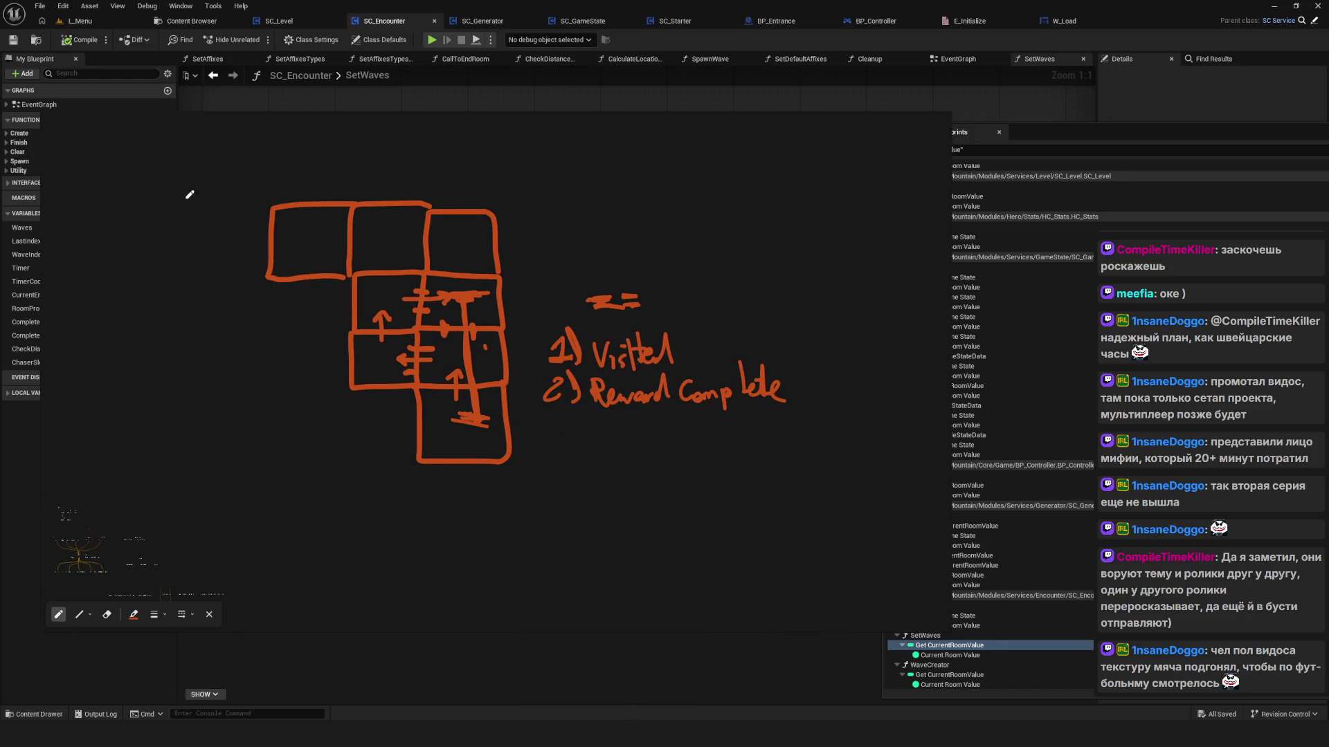
Step: Write the labels 1) and 2) beside and below the room-grid sketch
{"action": "left_click_drag", "start_coordinate": [205, 185], "coordinate": [193, 206]}
{"action": "left_click_drag", "start_coordinate": [232, 166], "coordinate": [242, 240]}
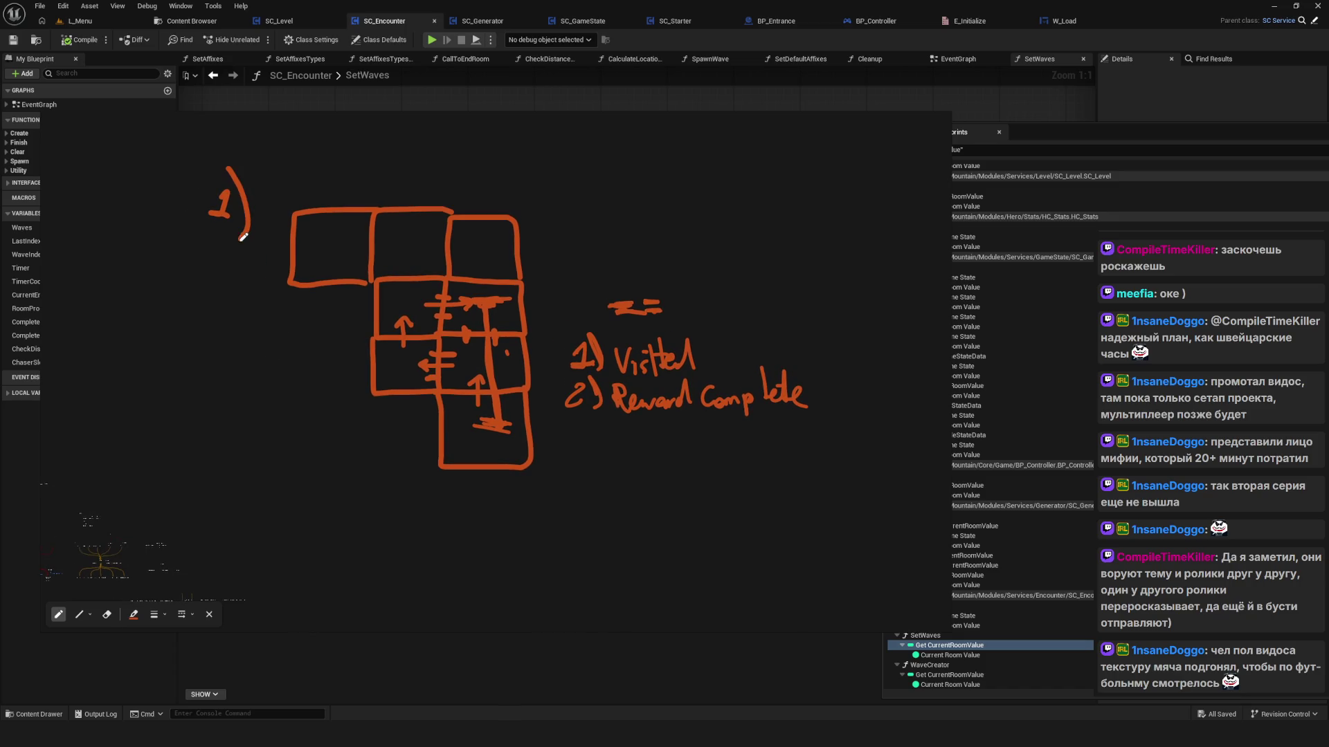
{"action": "left_click_drag", "start_coordinate": [295, 520], "coordinate": [313, 557]}
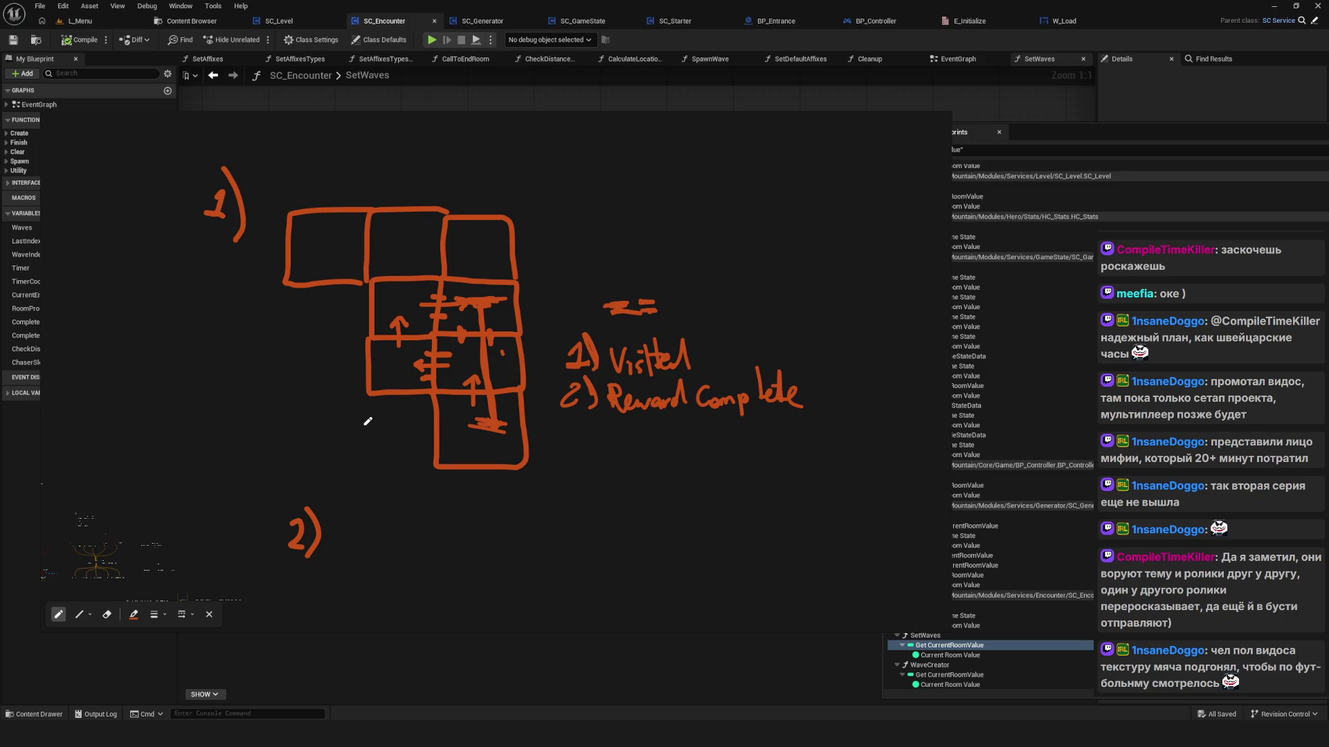
{"action": "scroll", "coordinate": [510, 282], "scroll_direction": "up", "scroll_amount": 4}
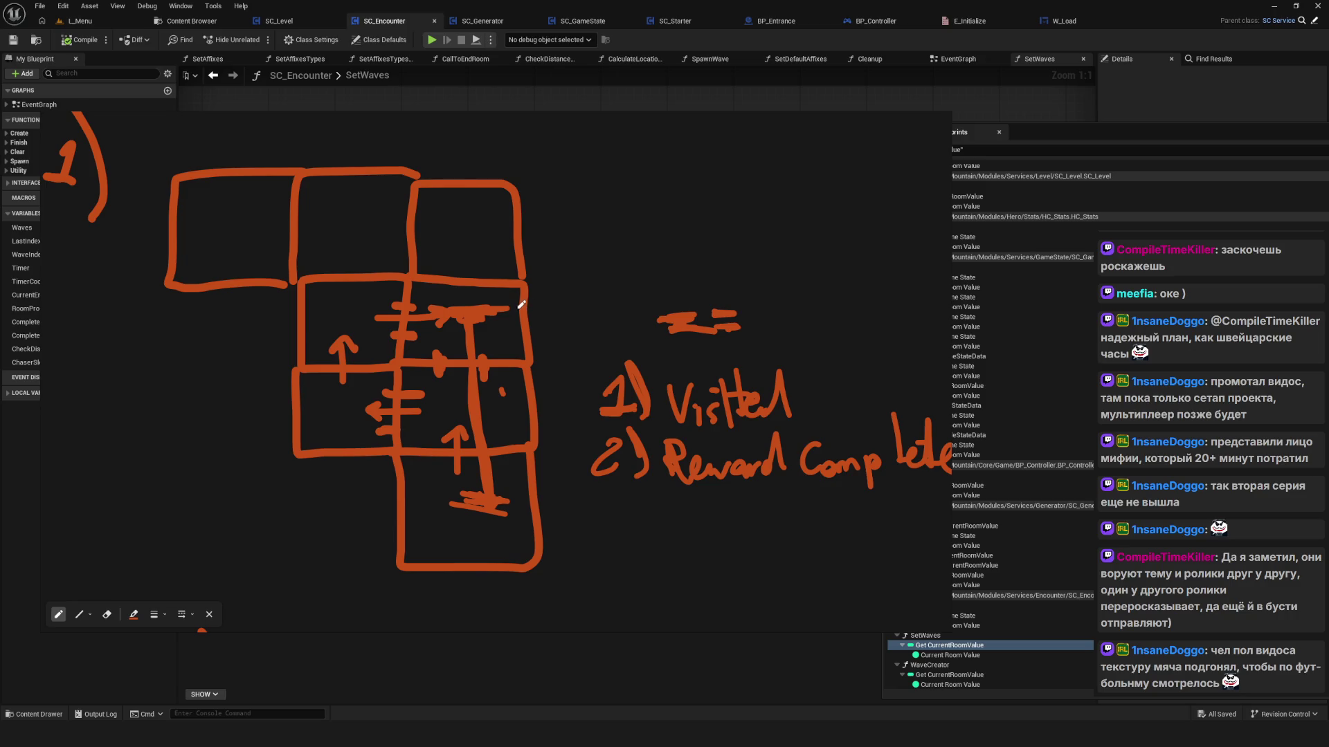
Step: Dot the line's end, draw a small circle right of the grid, and add cross-strokes inside it
{"action": "left_click_drag", "start_coordinate": [522, 305], "coordinate": [533, 308]}
{"action": "mouse_move", "coordinate": [551, 259]}
{"action": "left_mouse_down"}
{"action": "mouse_move", "coordinate": [588, 259]}
{"action": "mouse_move", "coordinate": [554, 264]}
{"action": "left_mouse_up"}
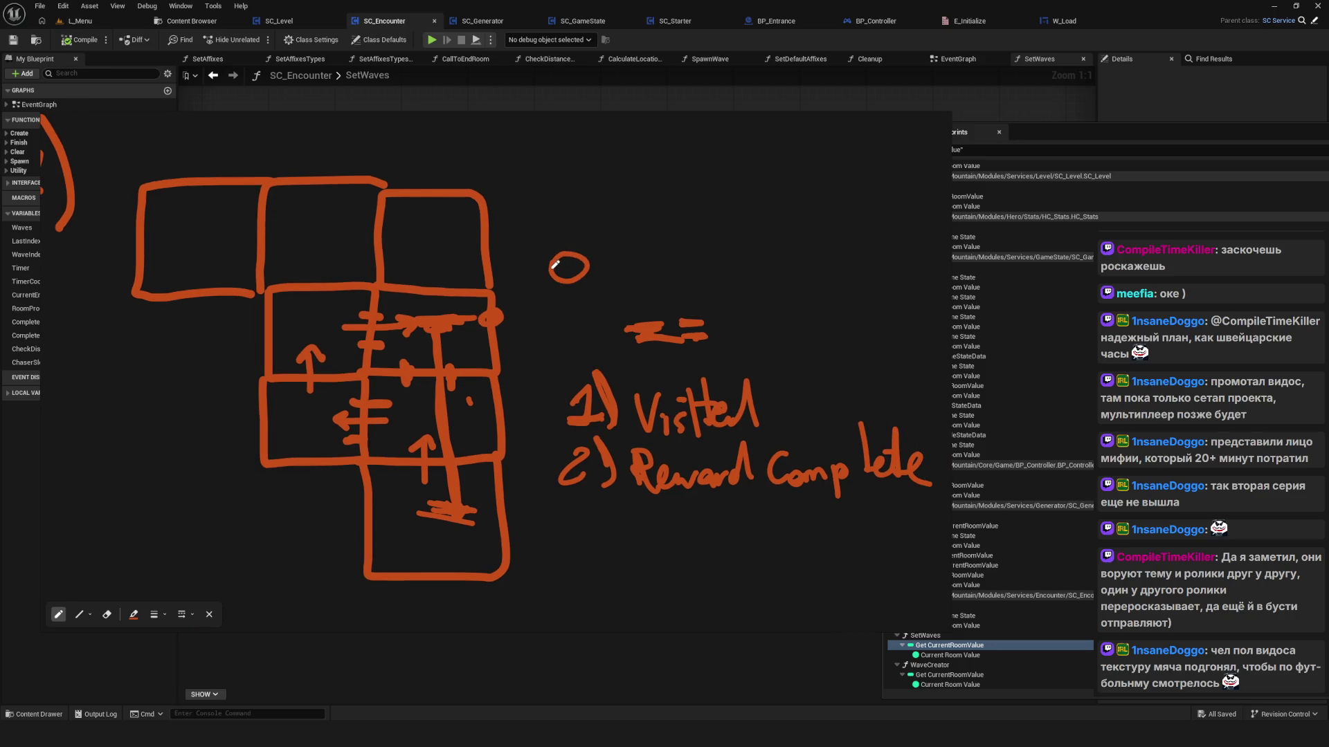
{"action": "left_click_drag", "start_coordinate": [377, 349], "coordinate": [343, 313]}
{"action": "mouse_move", "coordinate": [417, 365]}
{"action": "left_mouse_down"}
{"action": "mouse_move", "coordinate": [443, 371]}
{"action": "mouse_move", "coordinate": [438, 382]}
{"action": "left_mouse_up"}
{"action": "scroll", "coordinate": [439, 380], "scroll_direction": "down", "scroll_amount": 3}
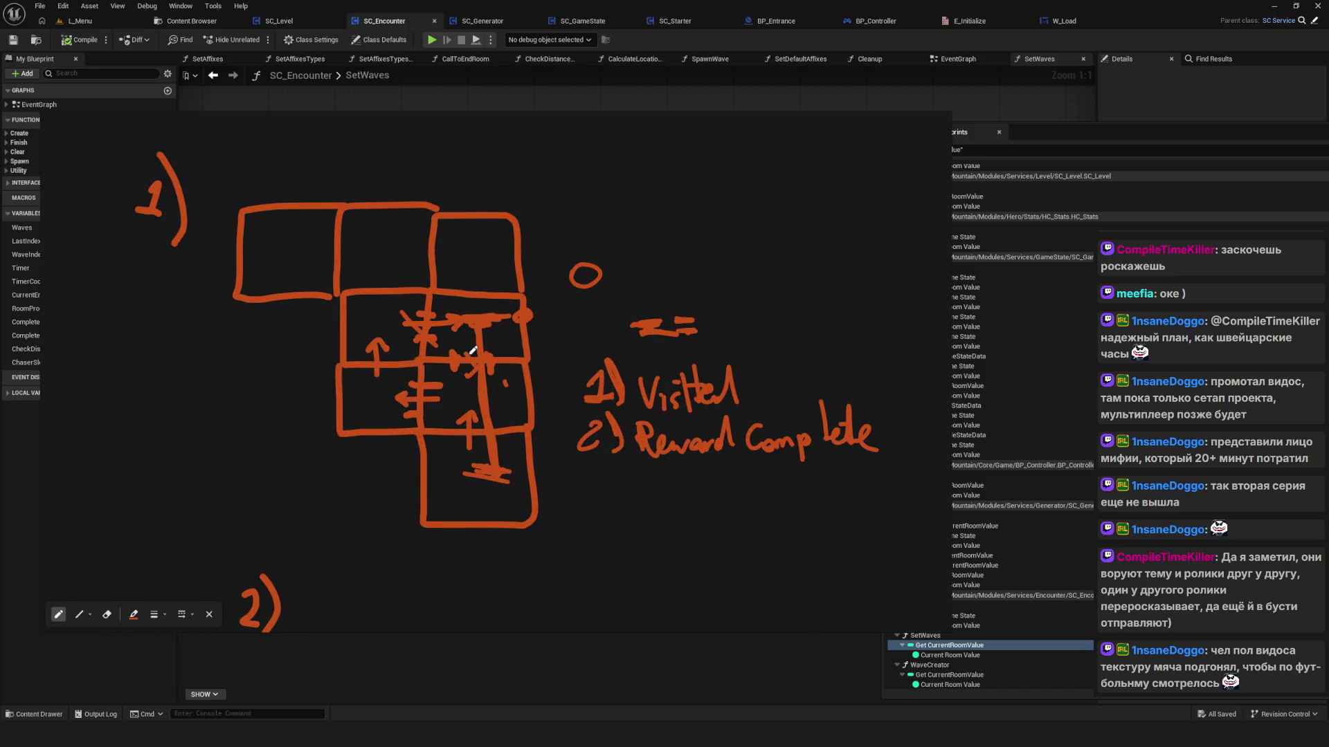
{"action": "scroll", "coordinate": [486, 323], "scroll_direction": "up", "scroll_amount": 2}
{"action": "scroll", "coordinate": [486, 324], "scroll_direction": "down", "scroll_amount": 2}
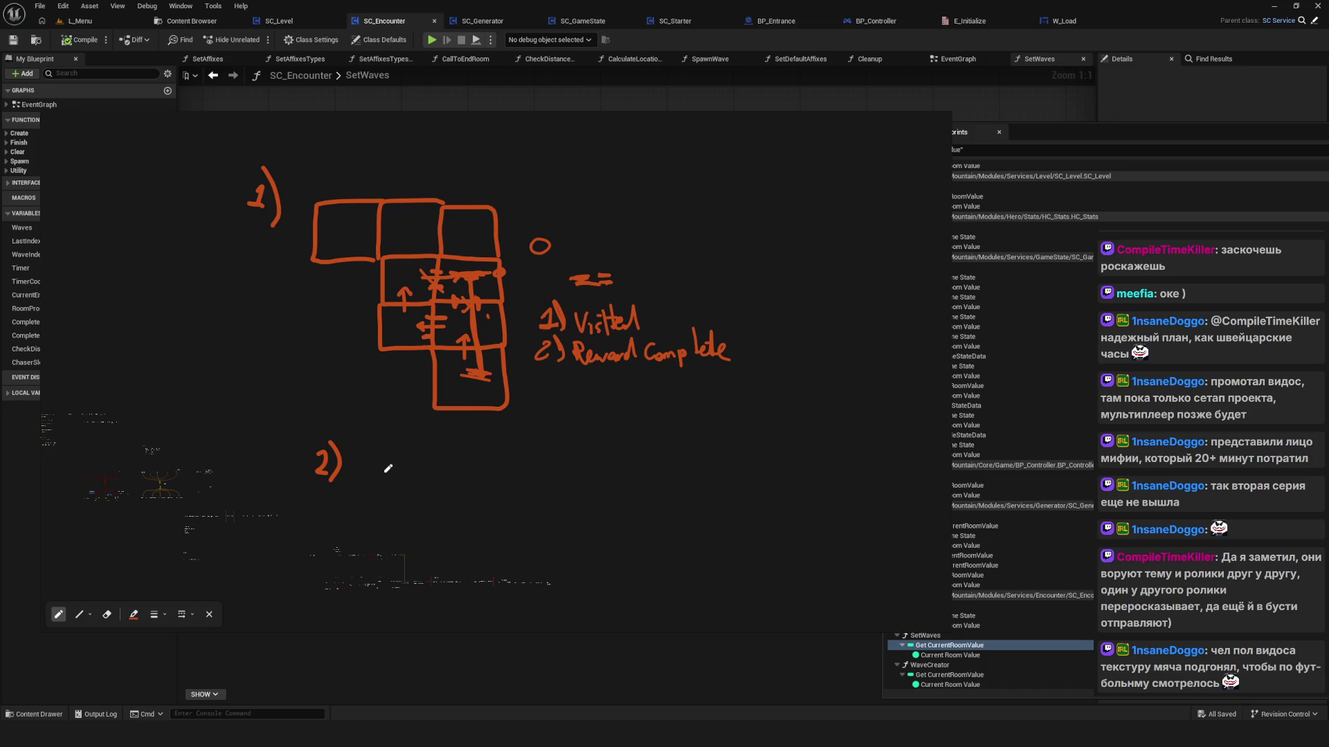
{"action": "scroll", "coordinate": [388, 468], "scroll_direction": "up", "scroll_amount": 3}
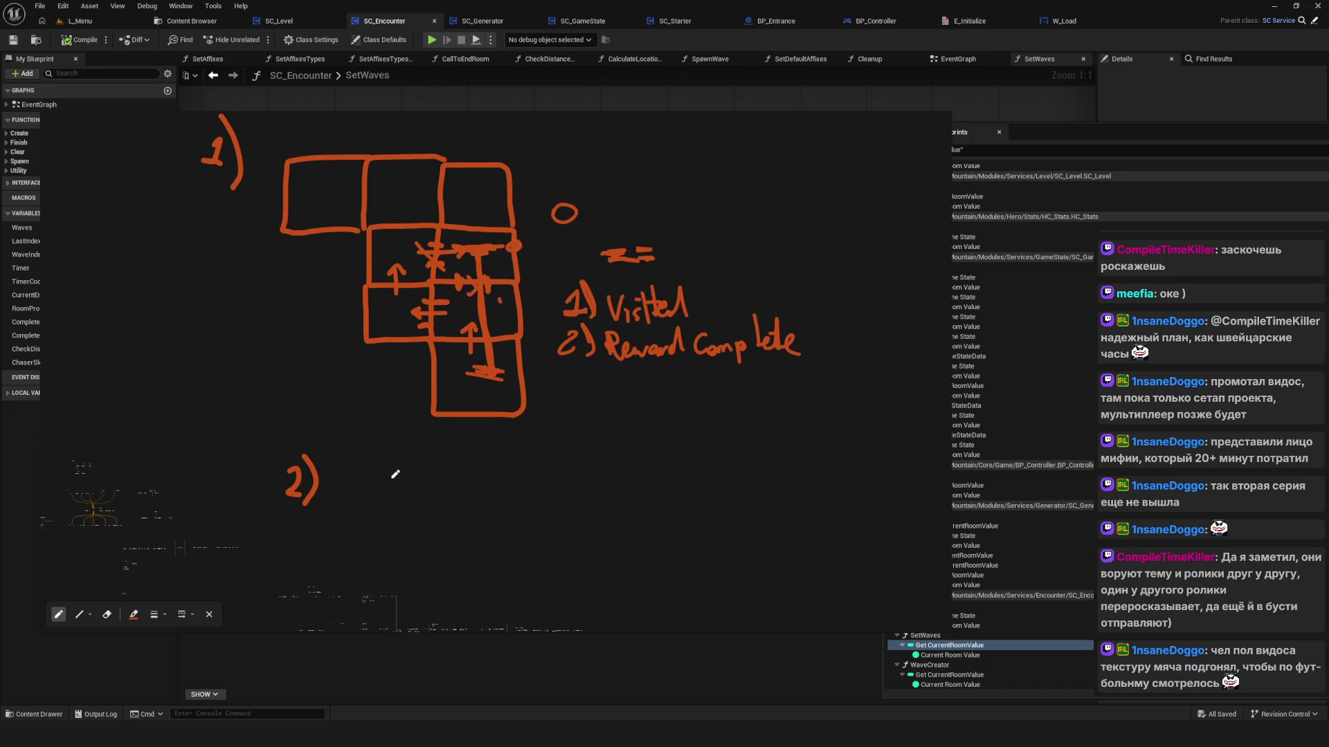
Step: Draw crossed strokes beside the 2) label and turn the vertical one into a downward arrow
{"action": "left_click_drag", "start_coordinate": [399, 458], "coordinate": [401, 476]}
{"action": "left_click_drag", "start_coordinate": [467, 521], "coordinate": [495, 519]}
{"action": "left_click_drag", "start_coordinate": [478, 496], "coordinate": [482, 548]}
{"action": "left_click_drag", "start_coordinate": [455, 469], "coordinate": [387, 475]}
{"action": "mouse_move", "coordinate": [479, 542]}
{"action": "left_mouse_down"}
{"action": "mouse_move", "coordinate": [504, 543]}
{"action": "mouse_move", "coordinate": [482, 530]}
{"action": "left_mouse_up"}
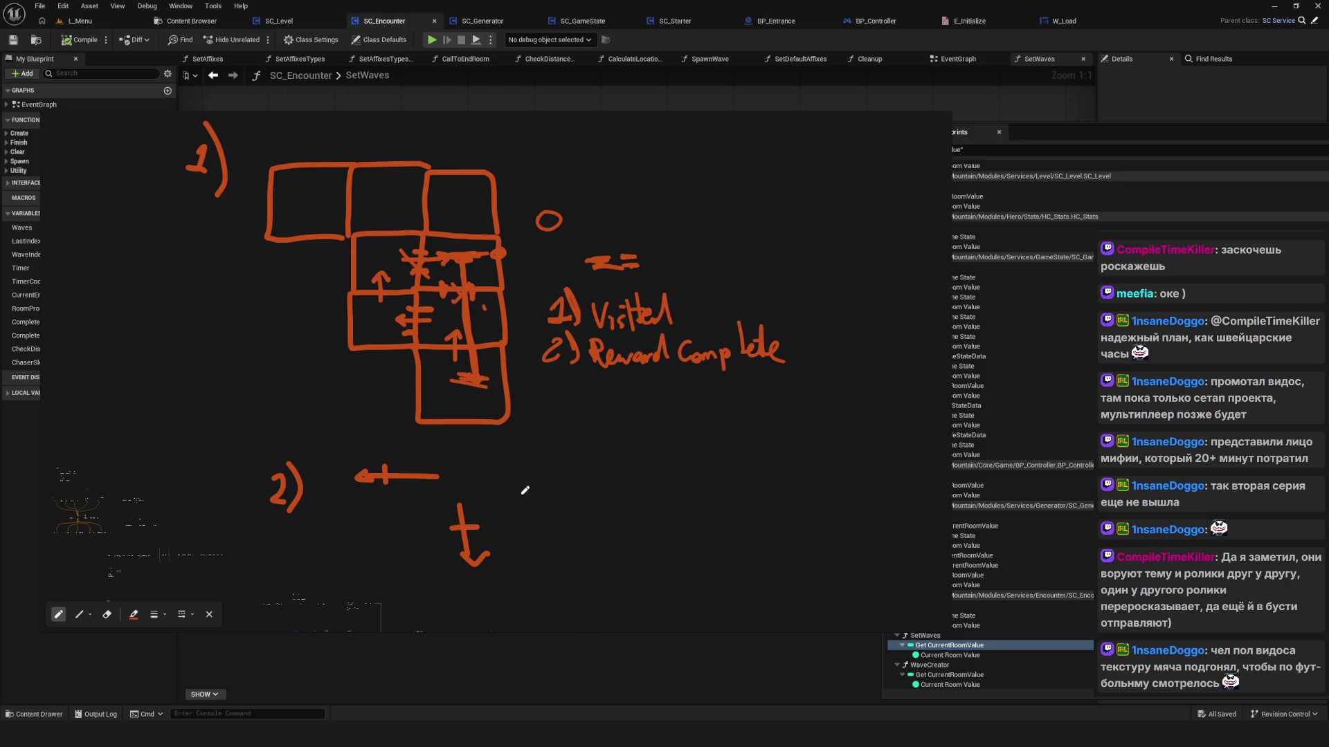
Step: Add a left-pointing arrow to the right and shift the drawing down-right
{"action": "mouse_move", "coordinate": [525, 484]}
{"action": "left_mouse_down"}
{"action": "mouse_move", "coordinate": [585, 485]}
{"action": "mouse_move", "coordinate": [534, 489]}
{"action": "left_mouse_up"}
{"action": "left_click_drag", "start_coordinate": [451, 485], "coordinate": [479, 510]}
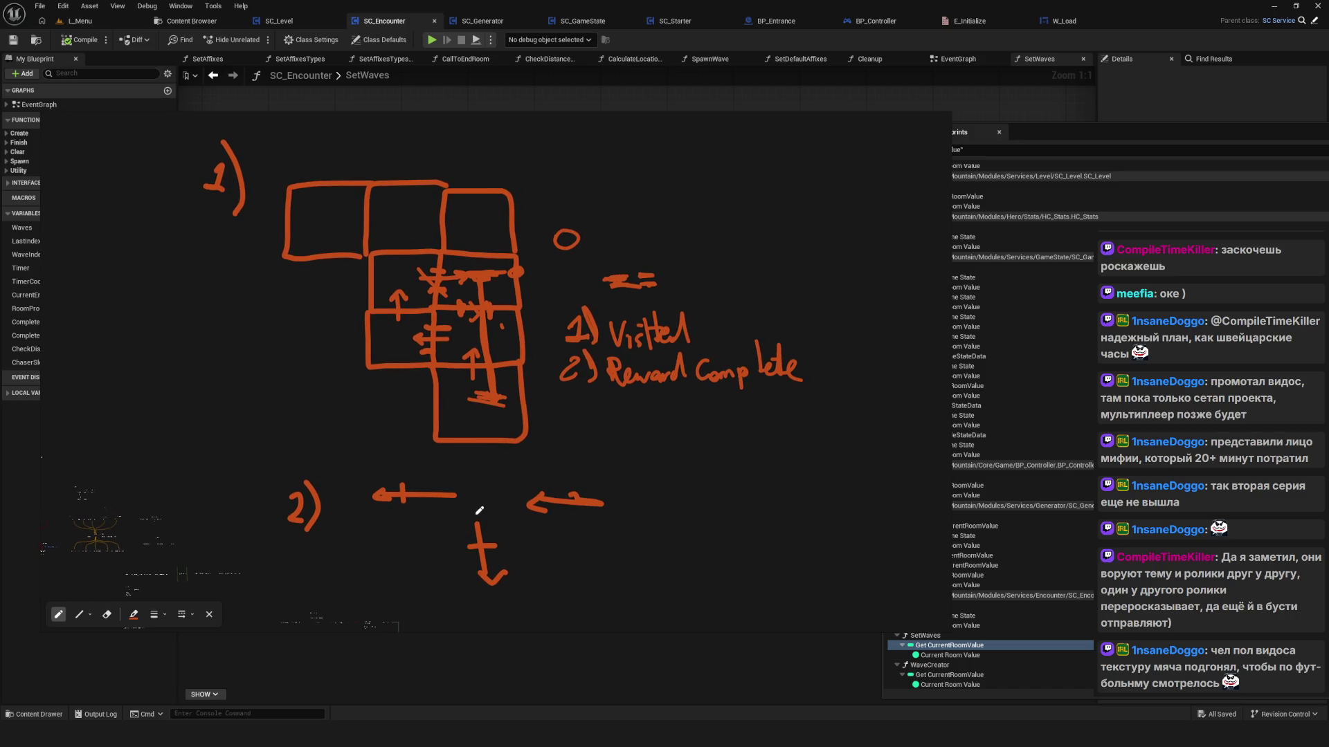
{"action": "mouse_move", "coordinate": [920, 119]}
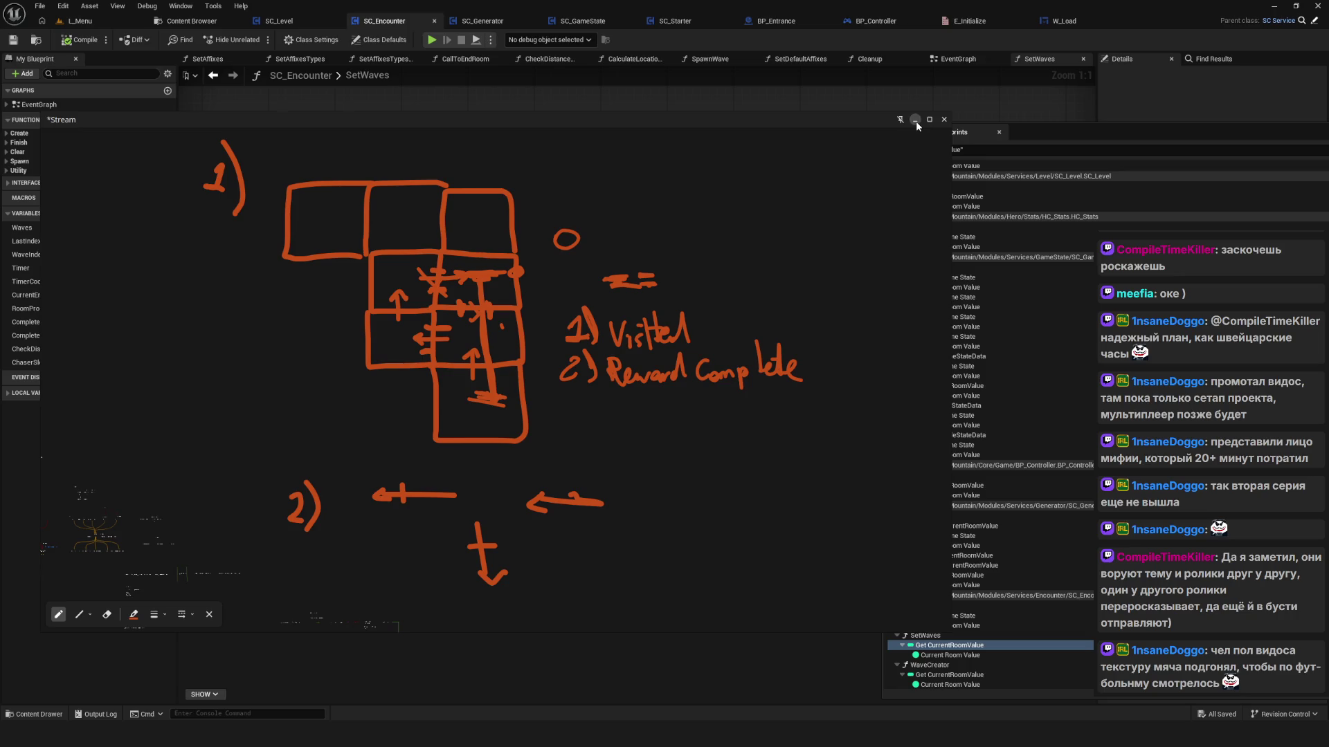
Step: Hide the drawing overlay to reveal the blueprint graph
{"action": "left_click", "coordinate": [915, 121]}
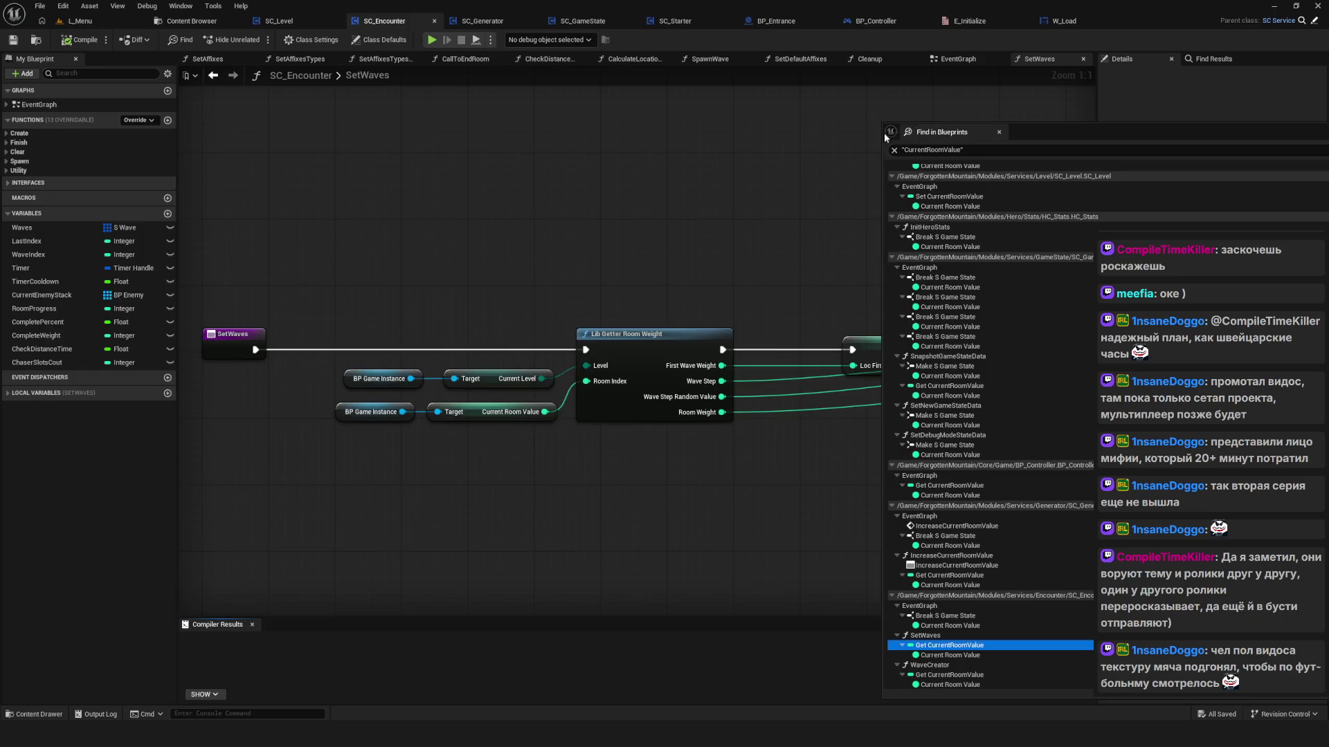
{"action": "scroll", "coordinate": [367, 311], "scroll_direction": "down", "scroll_amount": 11}
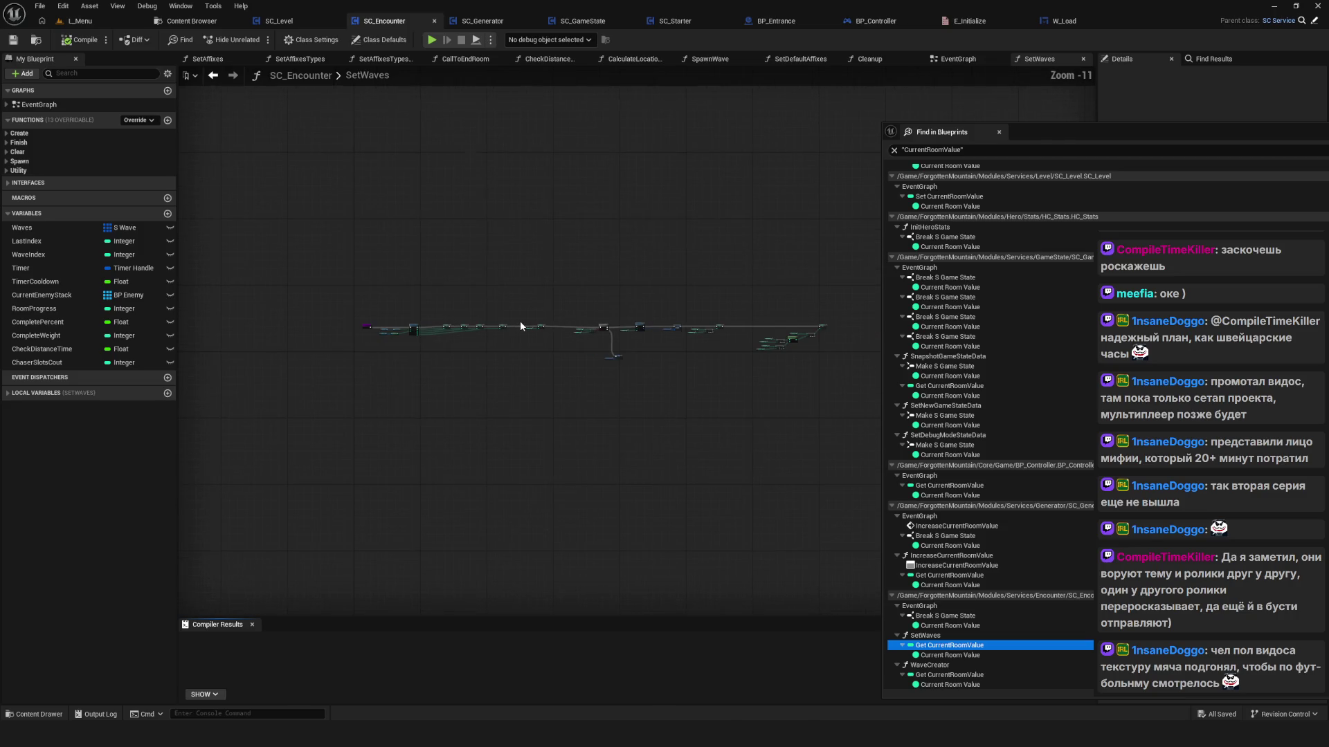
{"action": "scroll", "coordinate": [521, 321], "scroll_direction": "up", "scroll_amount": 3}
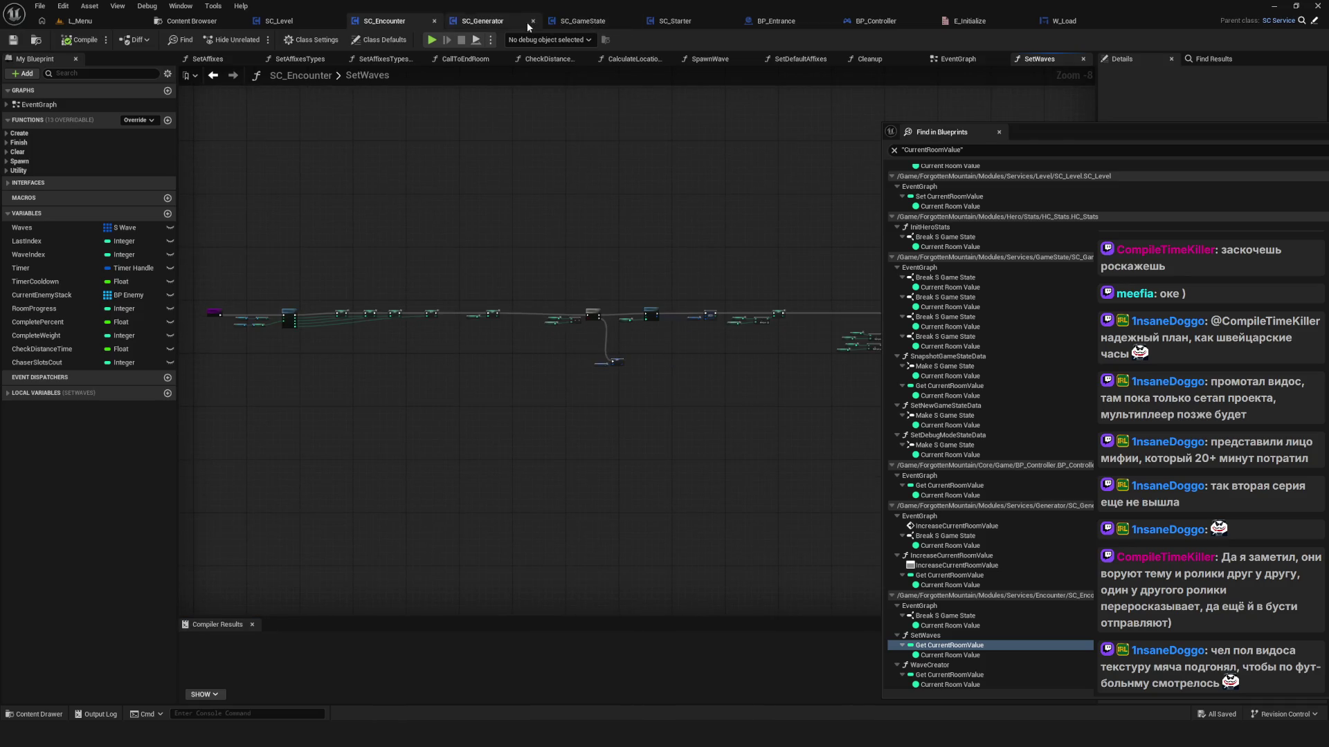
Step: Switch from the SC_GameState tab to SC_Starter's SetCurrentGameState graph
{"action": "left_click", "coordinate": [583, 21]}
{"action": "scroll", "coordinate": [587, 337], "scroll_direction": "down", "scroll_amount": 10}
{"action": "scroll", "coordinate": [588, 338], "scroll_direction": "up", "scroll_amount": 11}
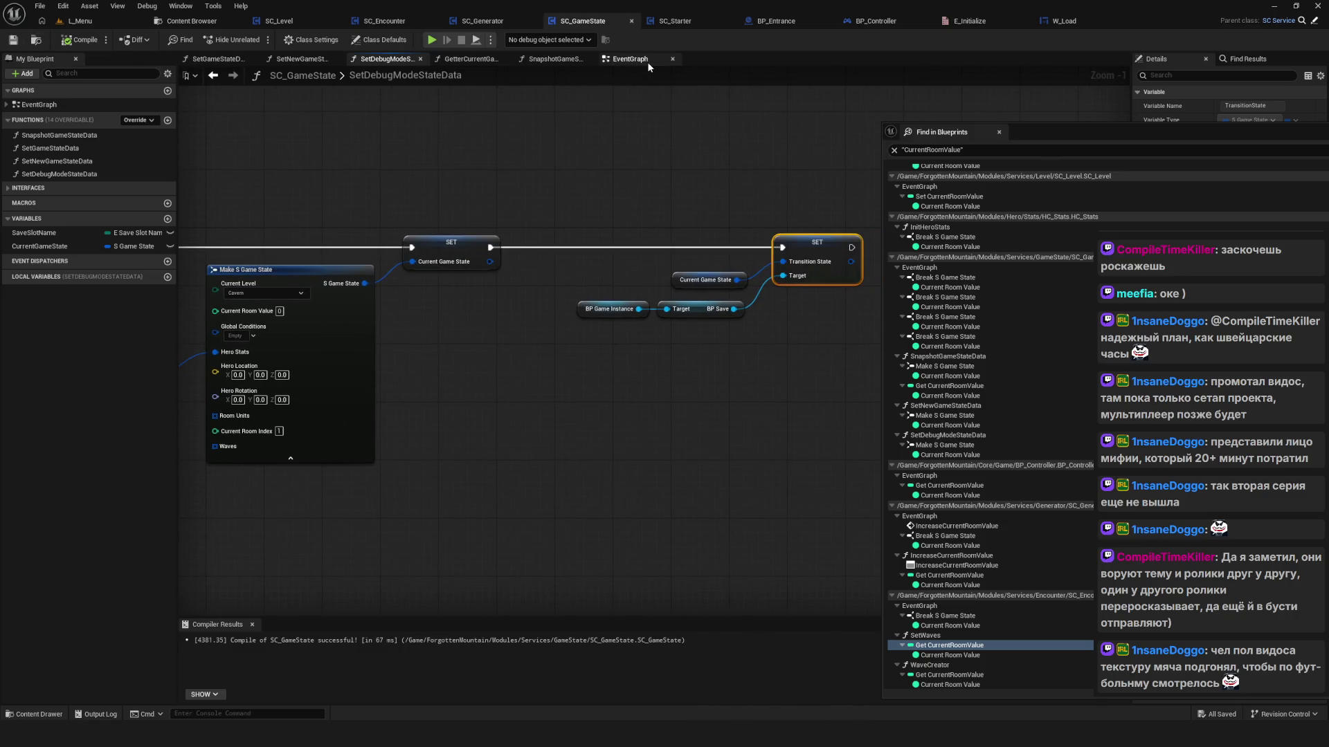
{"action": "left_click", "coordinate": [630, 60]}
{"action": "scroll", "coordinate": [581, 326], "scroll_direction": "down", "scroll_amount": 6}
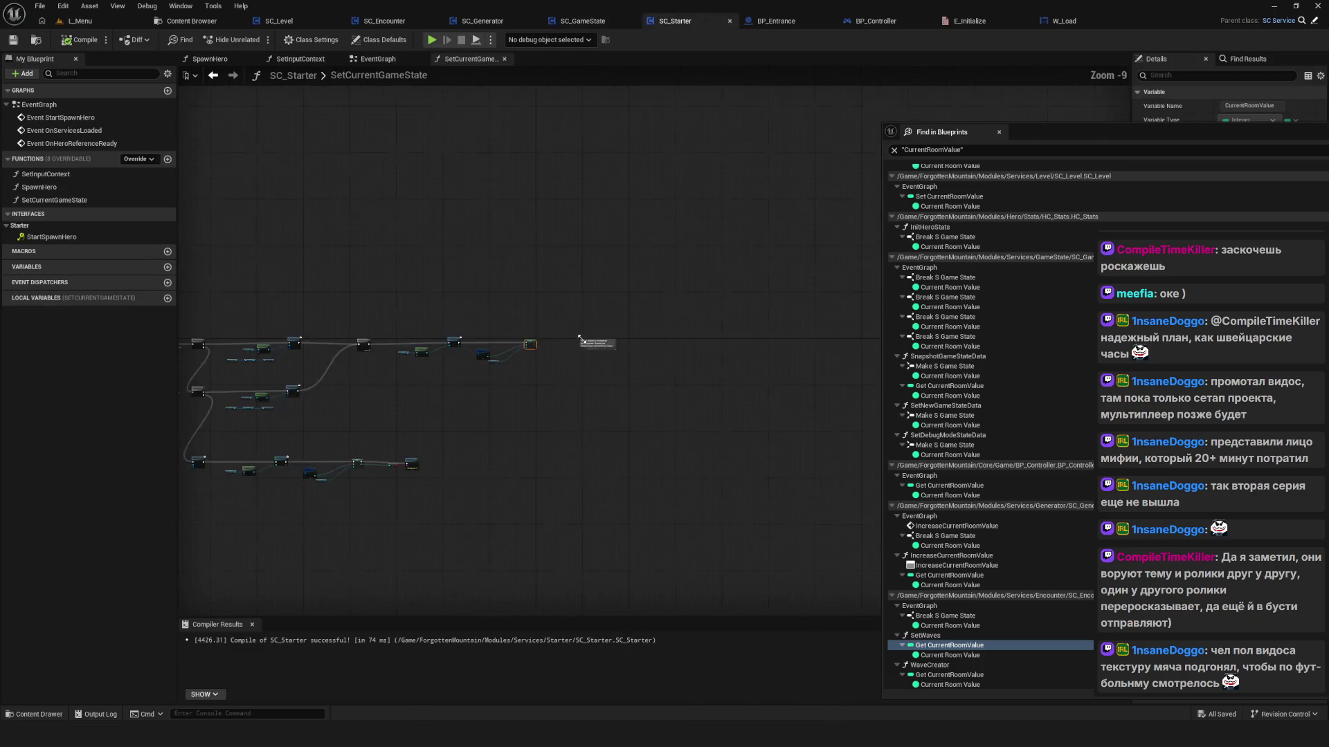
Step: Delete the lower row of nodes in SetCurrentGameState, then compile and save SC_Starter
{"action": "scroll", "coordinate": [375, 432], "scroll_direction": "up", "scroll_amount": 2}
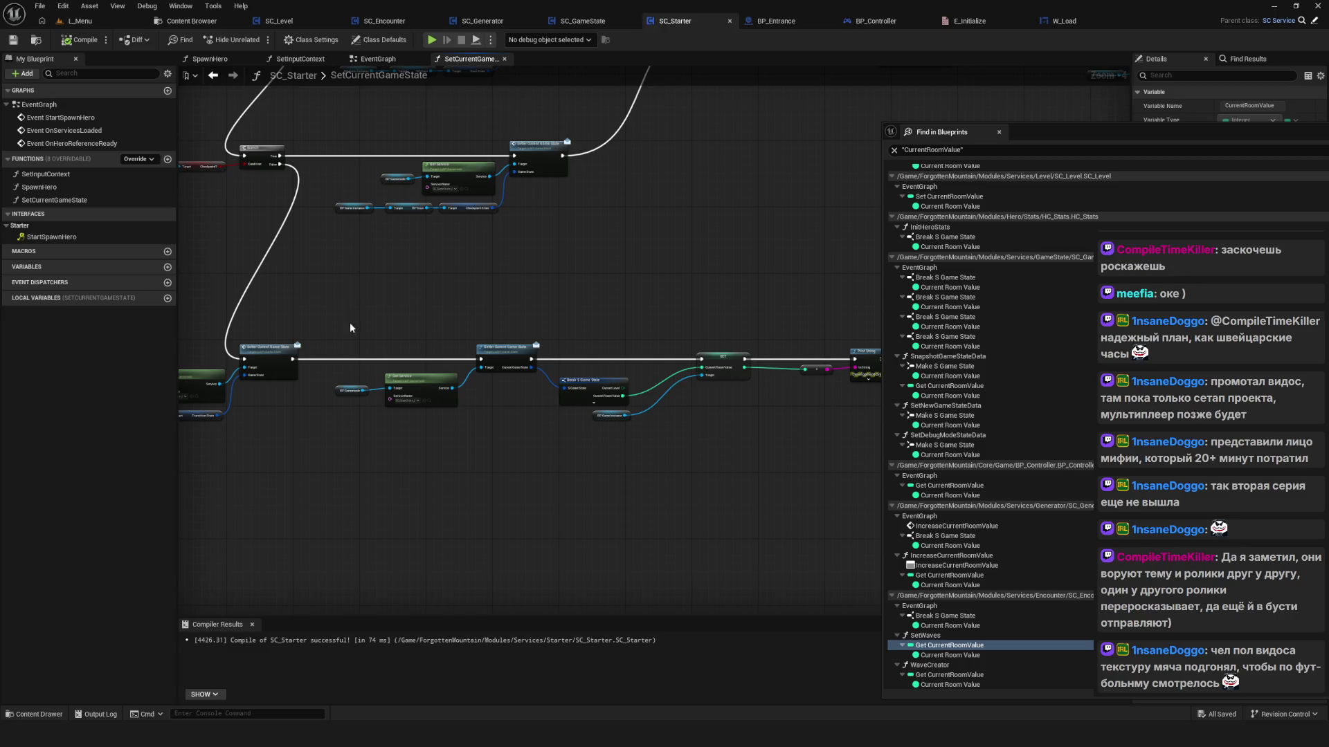
{"action": "mouse_move", "coordinate": [344, 308]}
{"action": "left_mouse_down"}
{"action": "mouse_move", "coordinate": [897, 468]}
{"action": "mouse_move", "coordinate": [886, 467]}
{"action": "left_mouse_up"}
{"action": "key", "text": "Delete"}
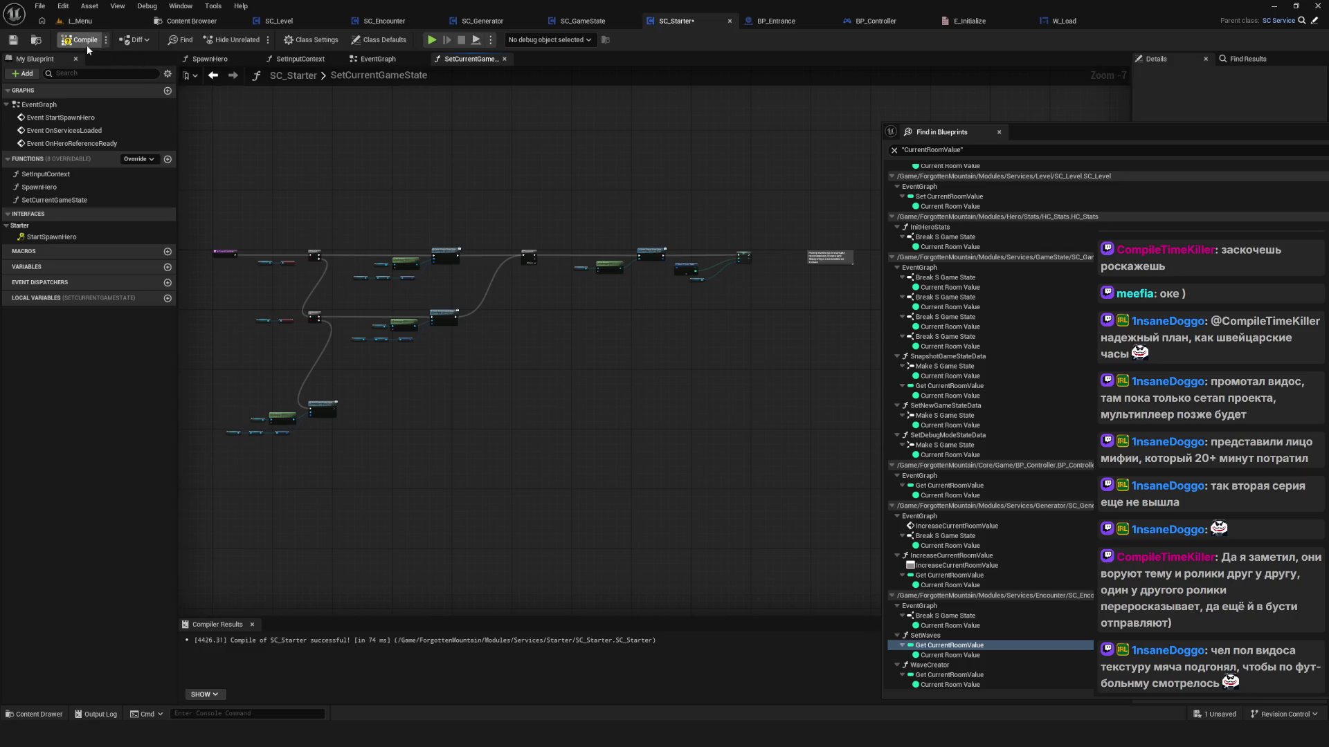
{"action": "left_click", "coordinate": [79, 40]}
{"action": "left_click", "coordinate": [13, 41]}
Step: Close the CurrentRoomValue search results and reframe the whole graph
{"action": "scroll", "coordinate": [712, 266], "scroll_direction": "up", "scroll_amount": 5}
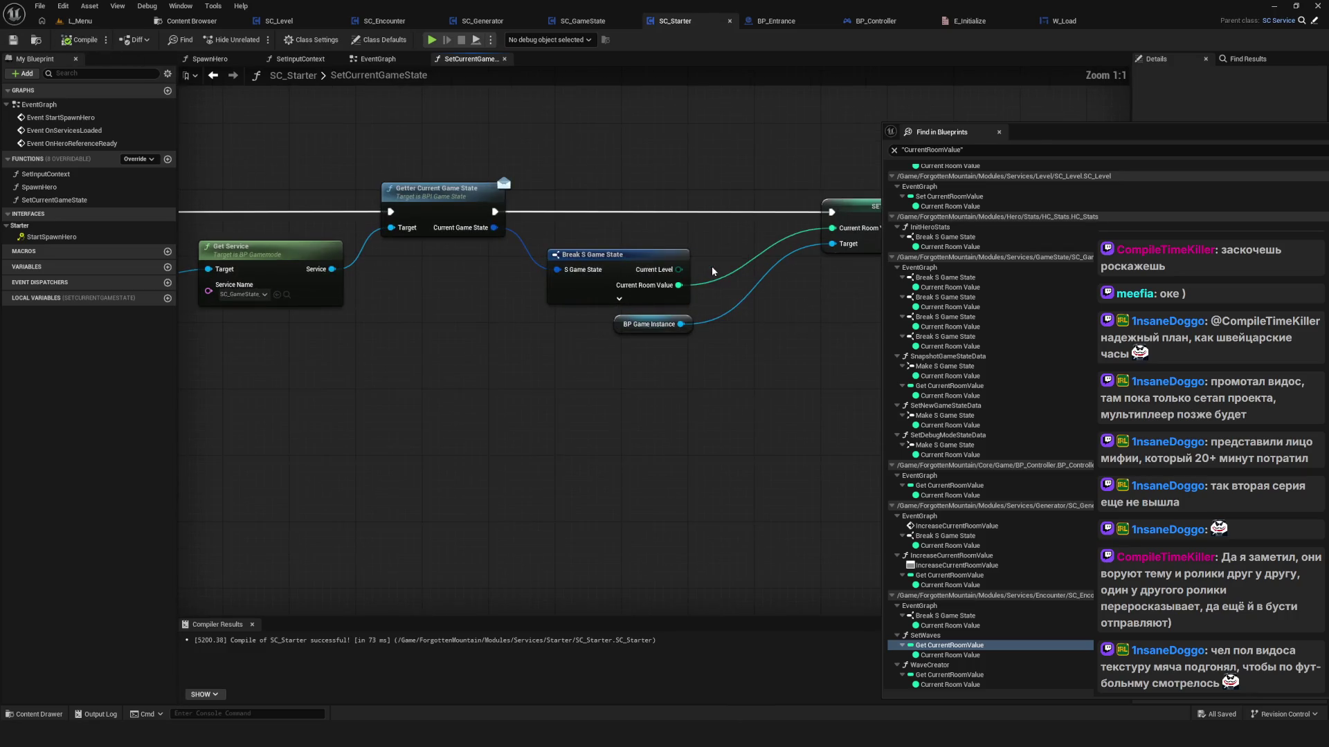
{"action": "scroll", "coordinate": [712, 266], "scroll_direction": "down", "scroll_amount": 5}
{"action": "scroll", "coordinate": [539, 271], "scroll_direction": "up", "scroll_amount": 2}
{"action": "scroll", "coordinate": [640, 273], "scroll_direction": "up", "scroll_amount": 3}
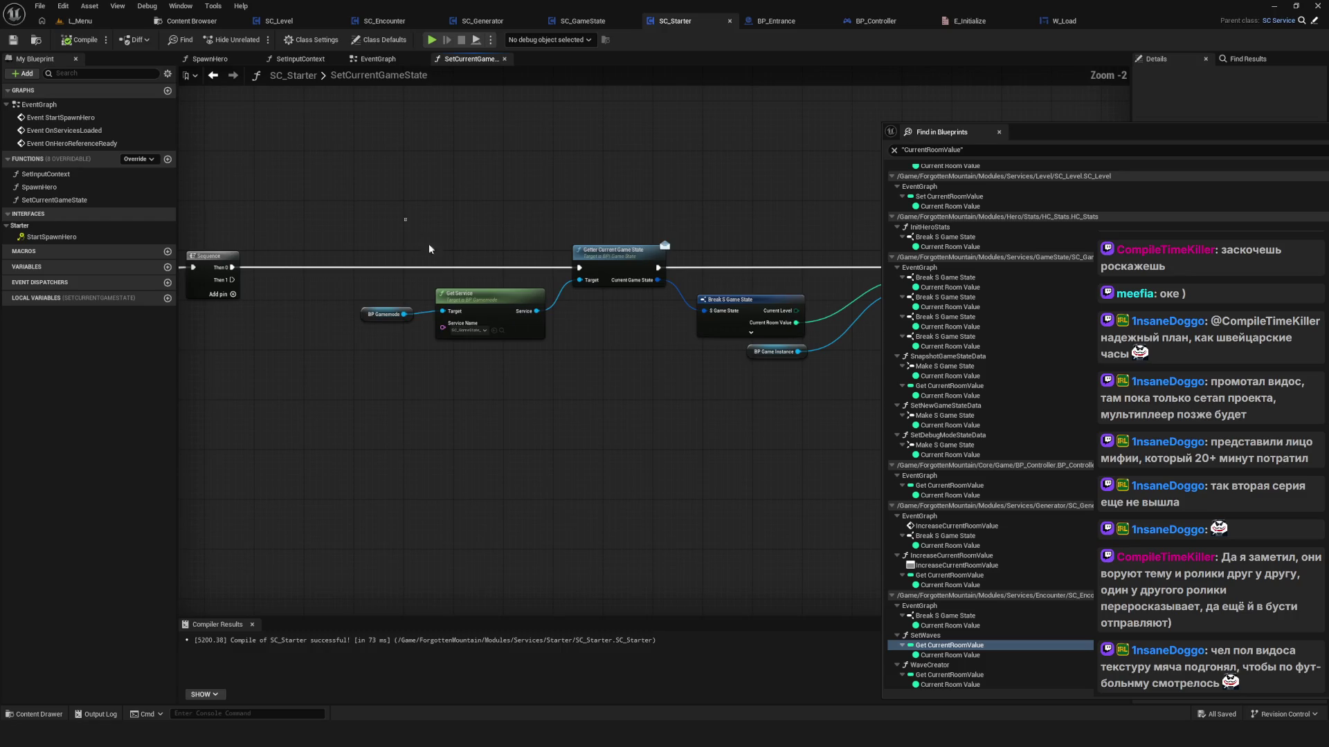
{"action": "left_click_drag", "start_coordinate": [292, 147], "coordinate": [808, 402]}
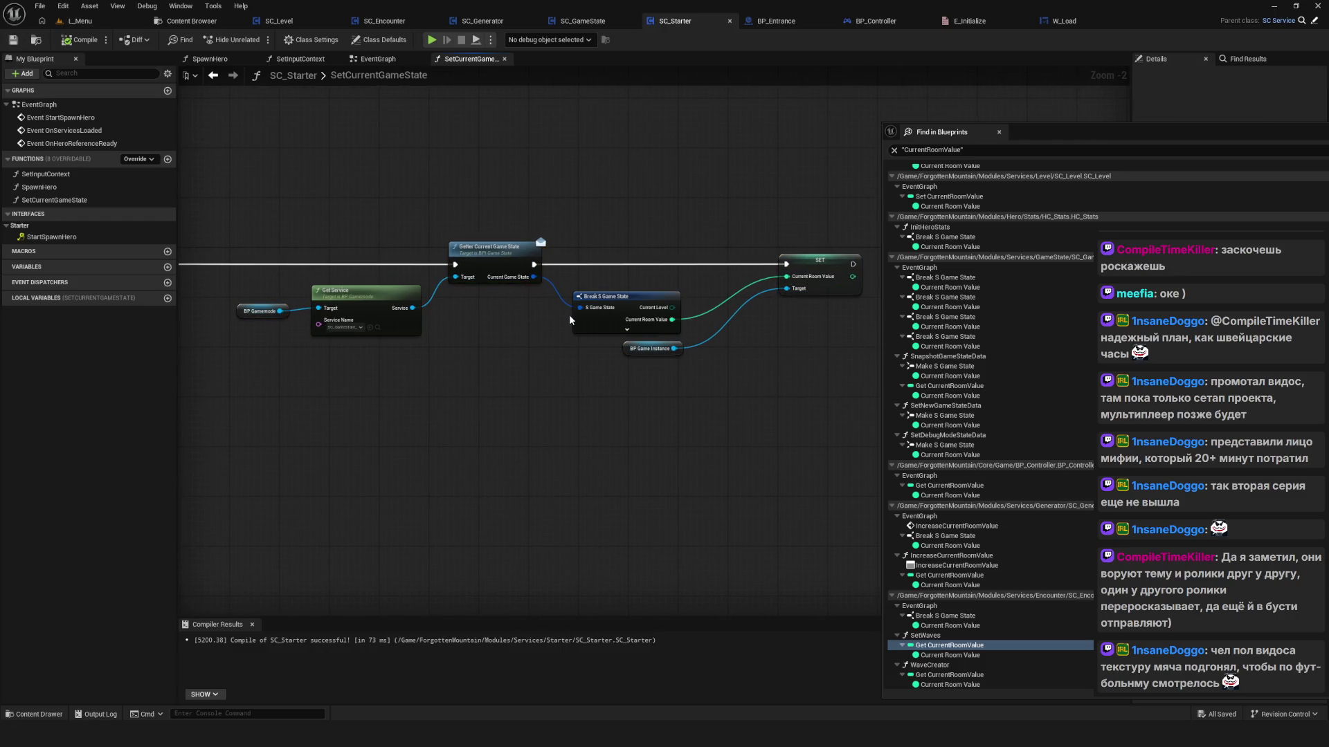
{"action": "scroll", "coordinate": [569, 314], "scroll_direction": "down", "scroll_amount": 3}
{"action": "left_click_drag", "start_coordinate": [568, 314], "coordinate": [661, 299]}
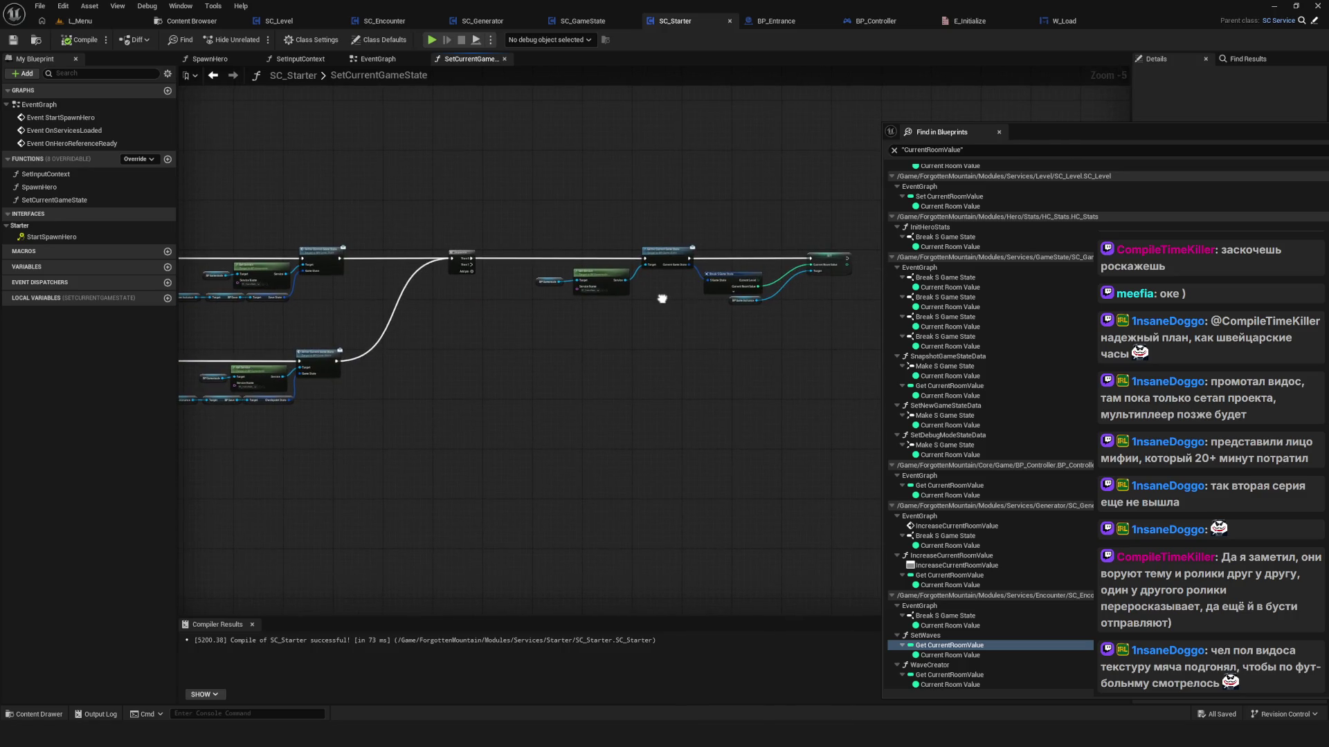
{"action": "scroll", "coordinate": [662, 299], "scroll_direction": "down", "scroll_amount": 2}
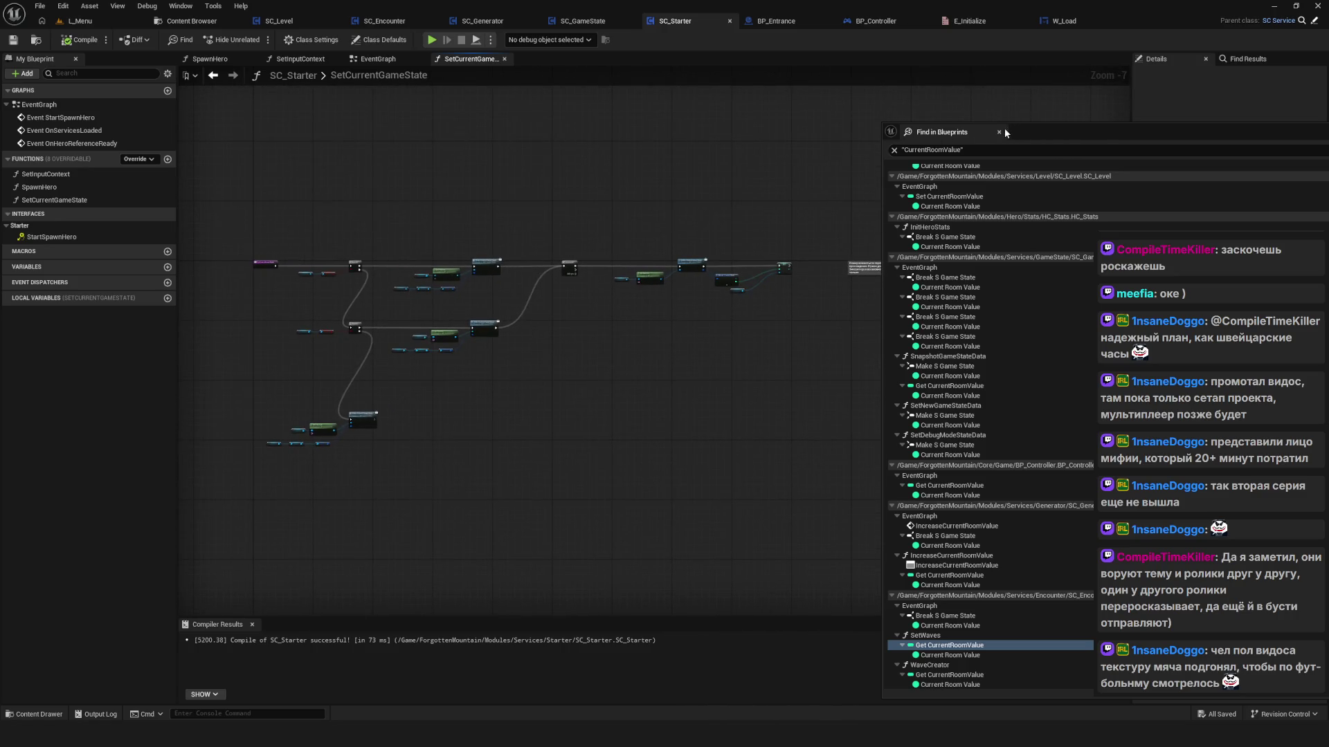
{"action": "left_click", "coordinate": [998, 131]}
{"action": "mouse_move", "coordinate": [825, 239]}
{"action": "left_mouse_down"}
{"action": "mouse_move", "coordinate": [703, 315]}
{"action": "mouse_move", "coordinate": [794, 317]}
{"action": "mouse_move", "coordinate": [795, 344]}
{"action": "mouse_move", "coordinate": [658, 386]}
{"action": "left_mouse_up"}
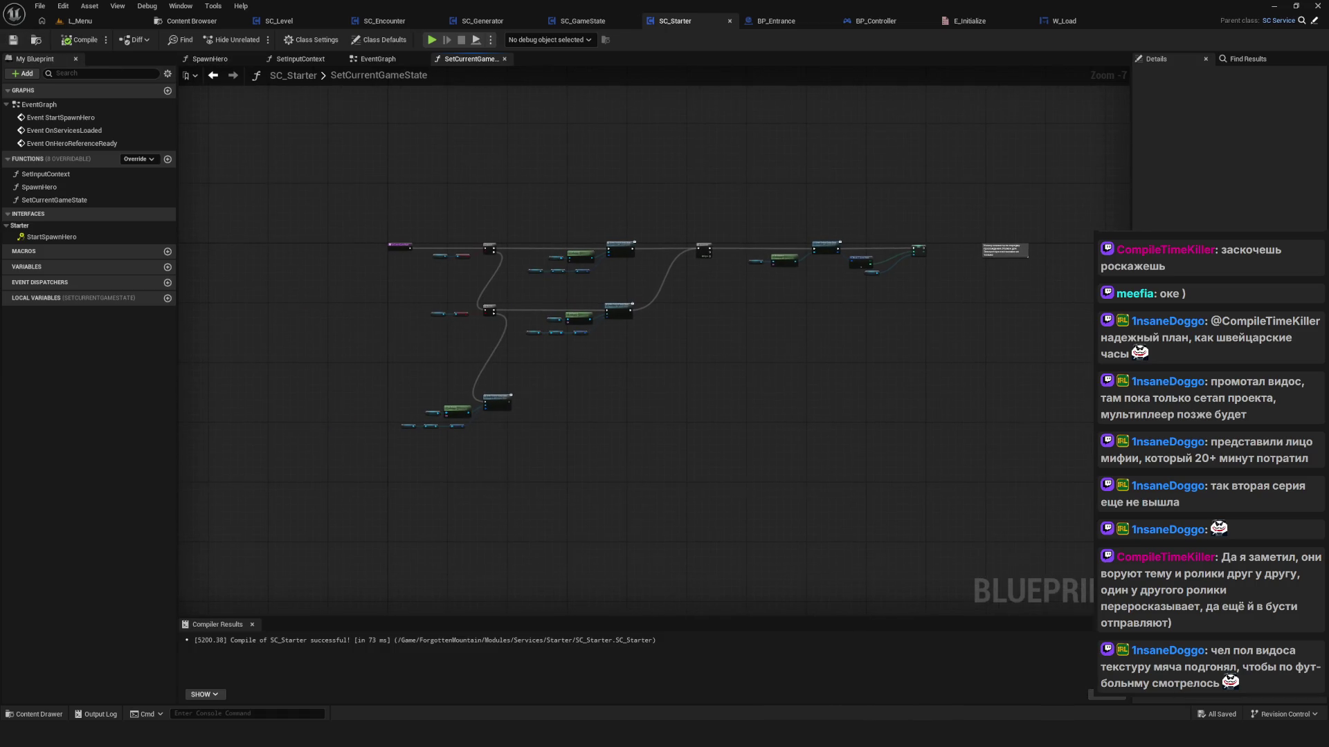
{"action": "left_click_drag", "start_coordinate": [574, 372], "coordinate": [547, 384]}
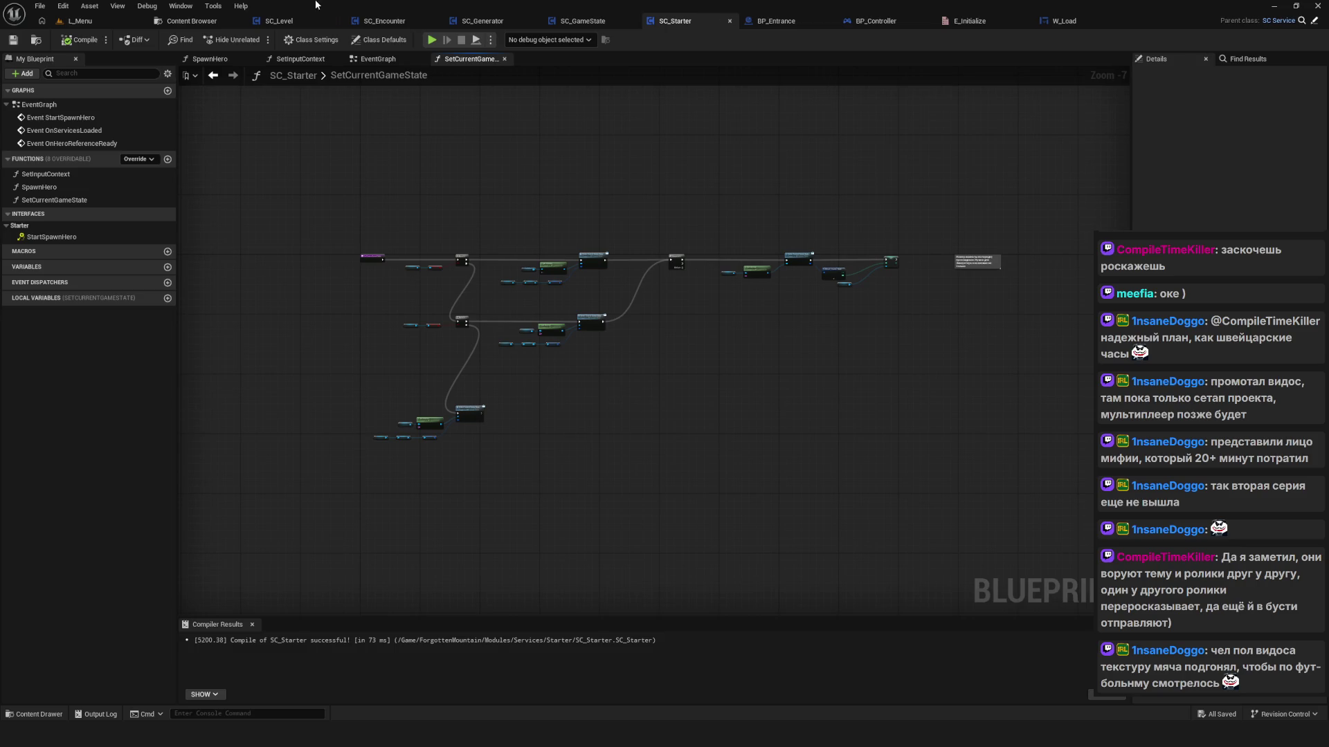
Step: Reorder tabs to SC_GameState, SC_Starter, SC_Generator and close the editors after SC_Encounter
{"action": "left_click", "coordinate": [590, 22]}
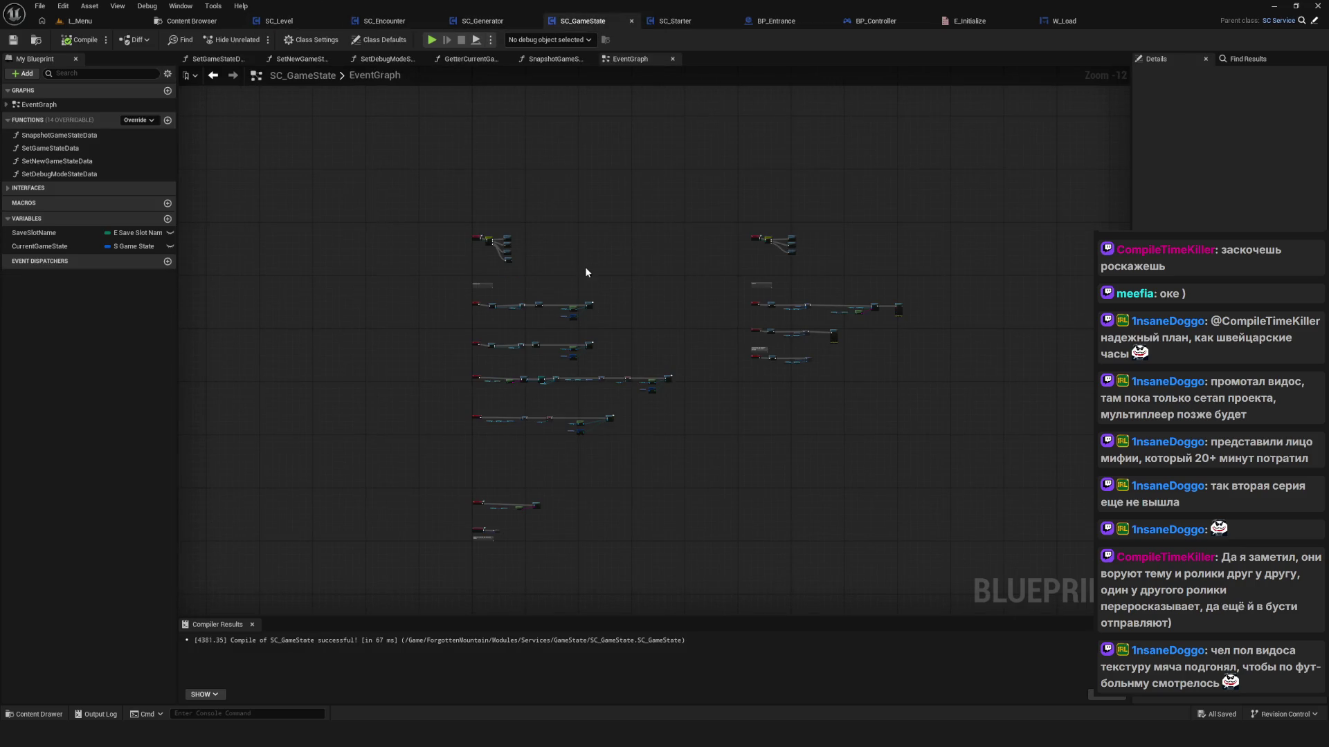
{"action": "left_click_drag", "start_coordinate": [588, 21], "coordinate": [280, 22]}
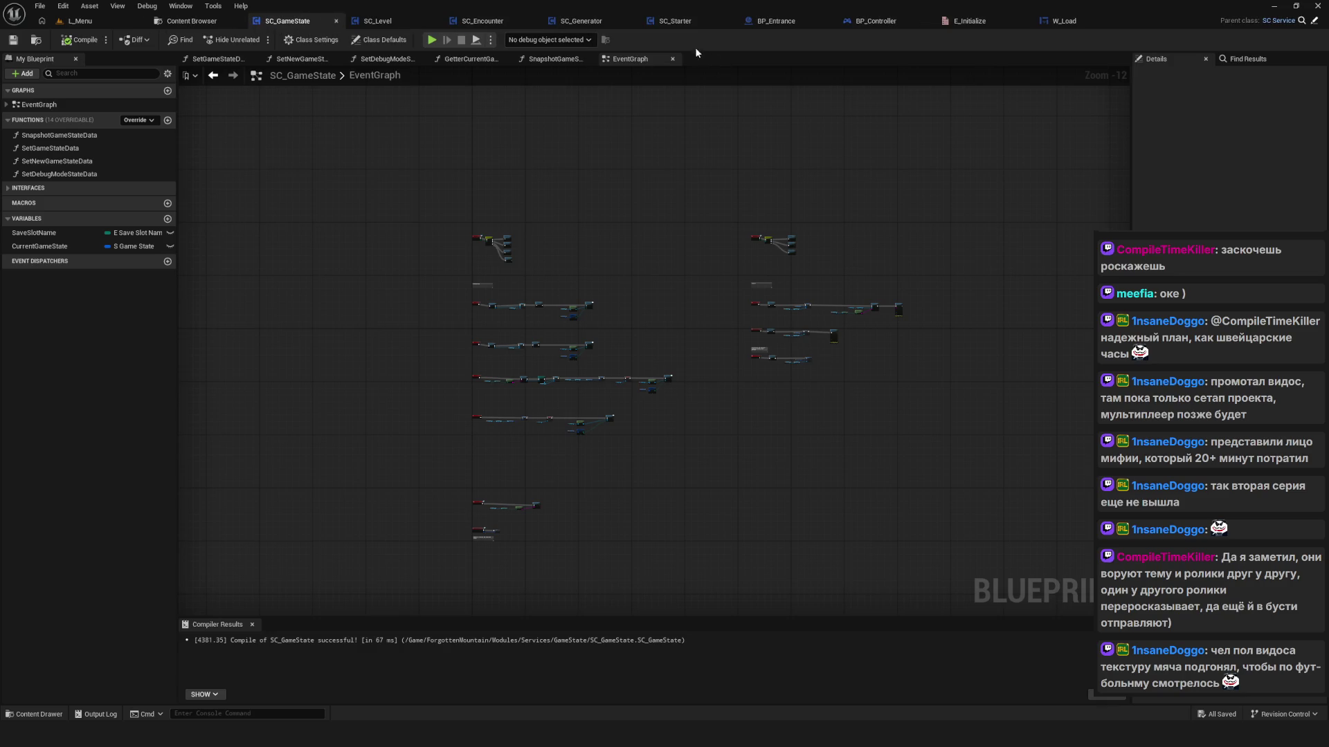
{"action": "left_click_drag", "start_coordinate": [675, 21], "coordinate": [360, 30]}
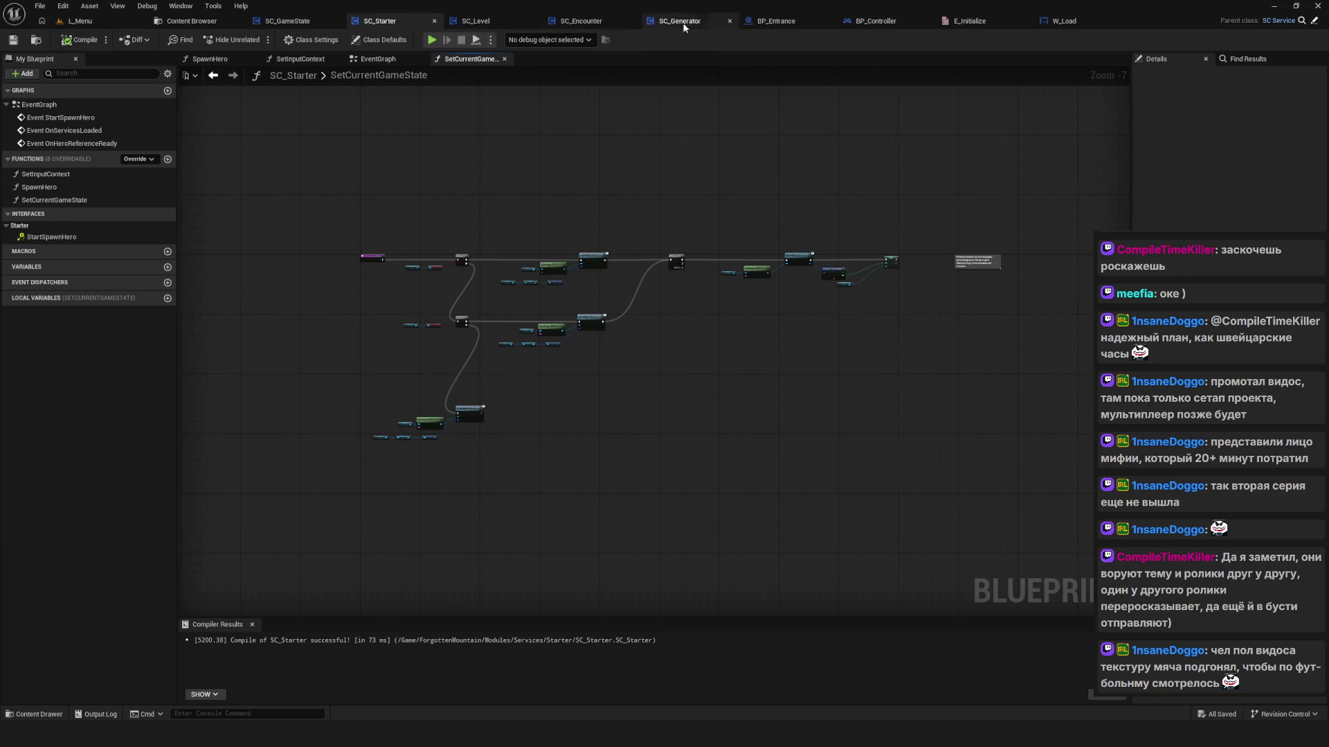
{"action": "left_click_drag", "start_coordinate": [678, 21], "coordinate": [589, 21]}
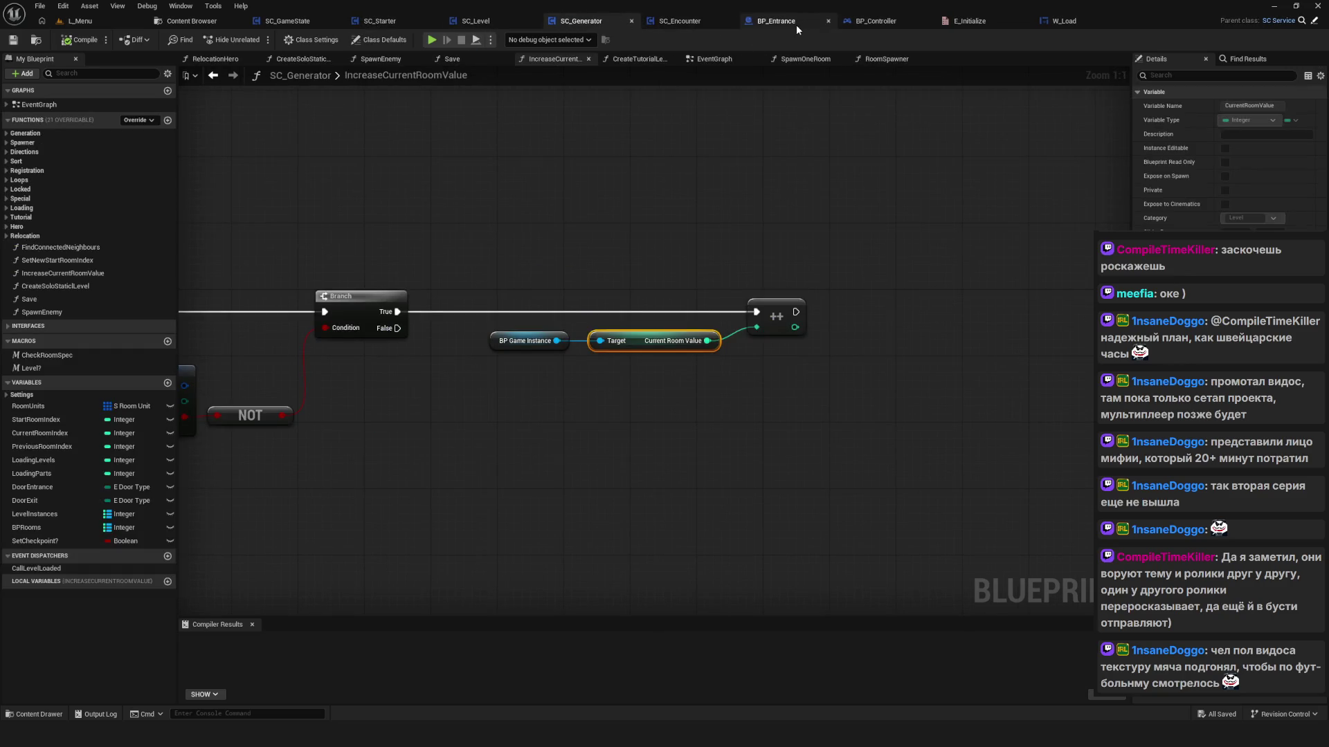
{"action": "right_click", "coordinate": [687, 22]}
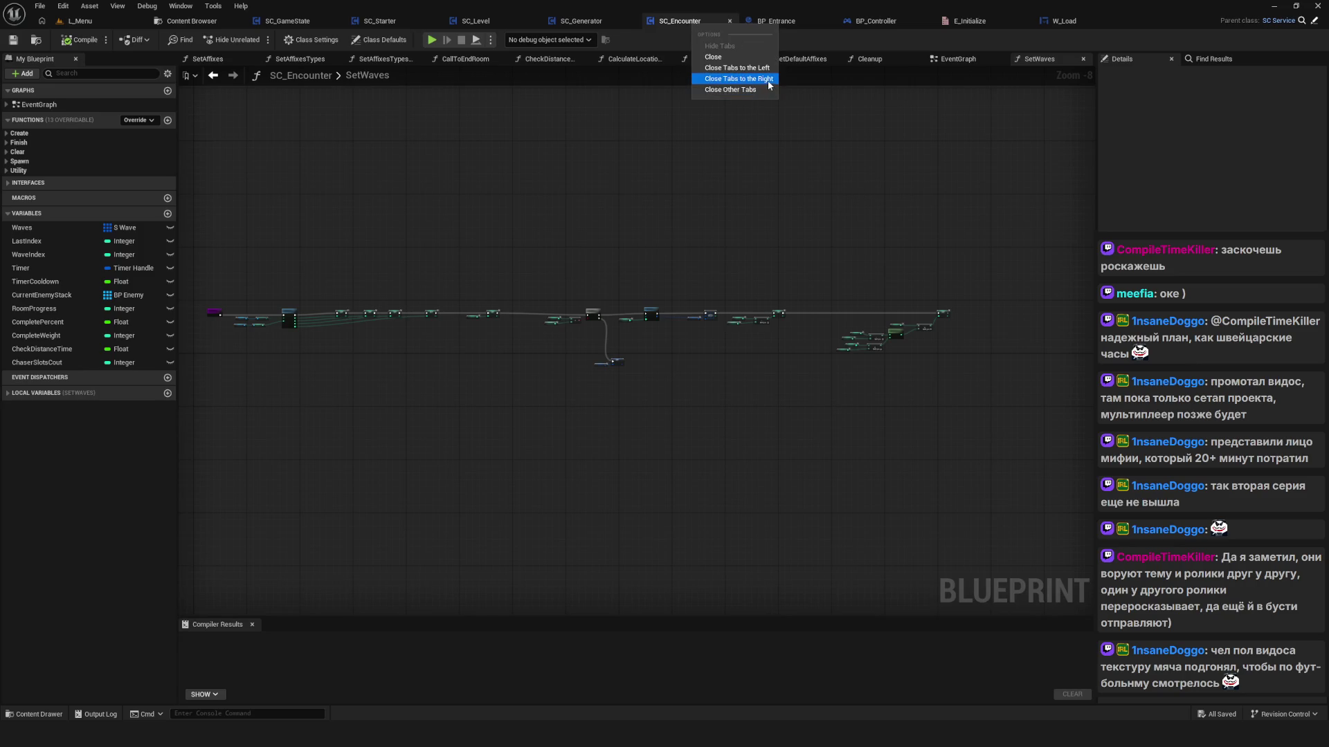
{"action": "left_click", "coordinate": [765, 79]}
Step: Return to SC_GameState's EventGraph and open the SetDebugModeStateData function graph
{"action": "left_click", "coordinate": [311, 21]}
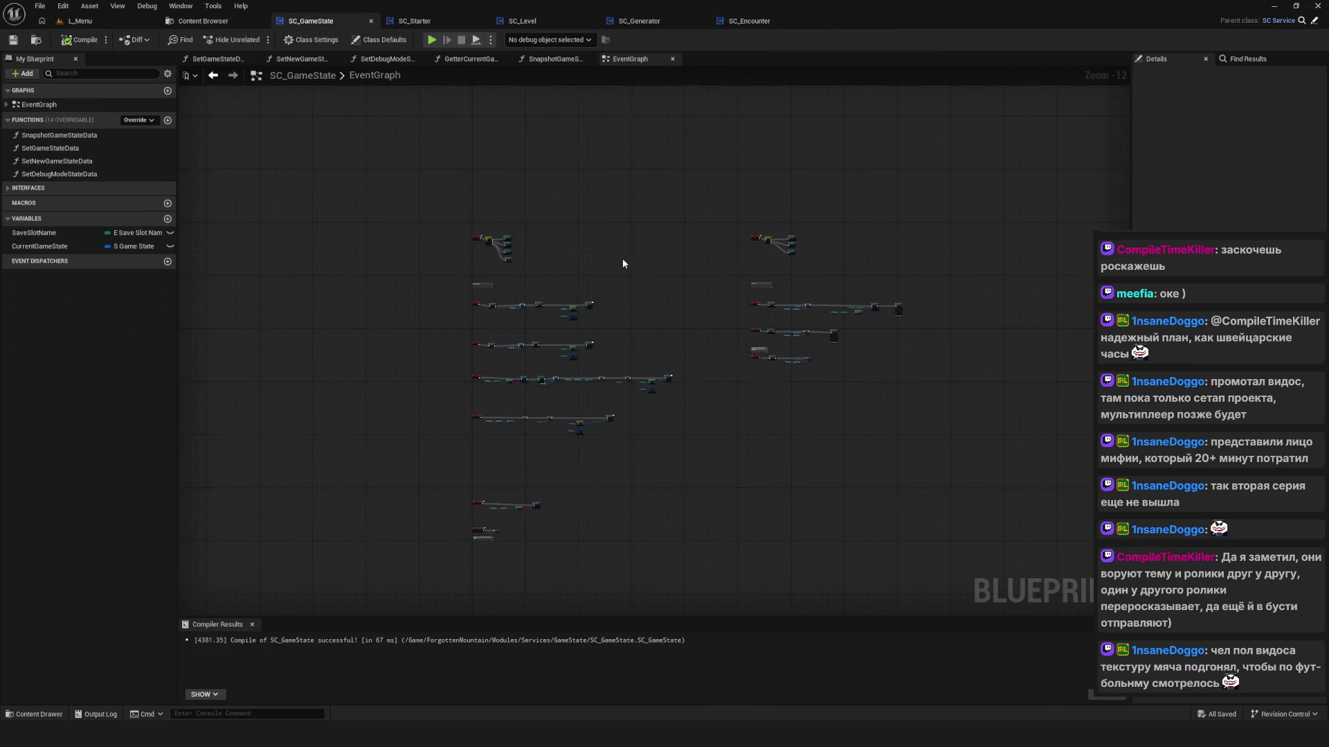
{"action": "left_click_drag", "start_coordinate": [508, 436], "coordinate": [524, 380]}
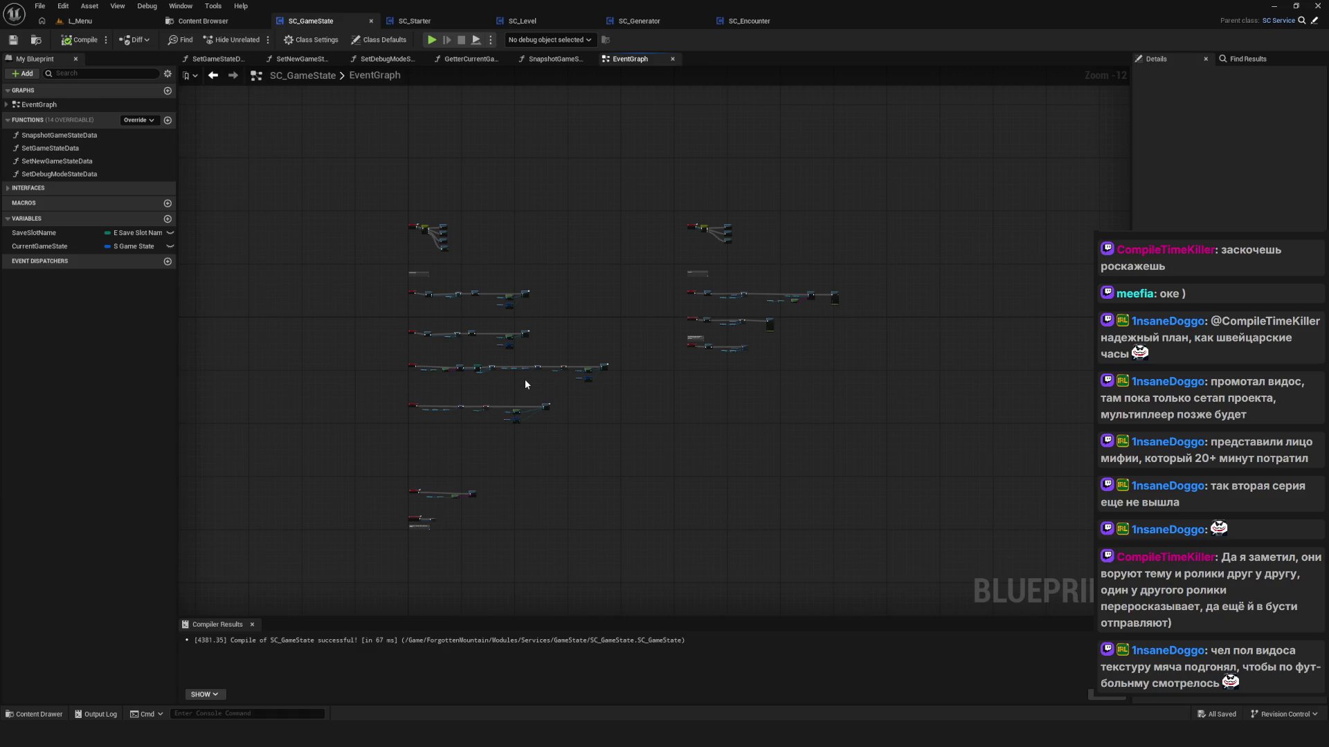
{"action": "scroll", "coordinate": [524, 380], "scroll_direction": "up", "scroll_amount": 10}
{"action": "double_click", "coordinate": [488, 236]}
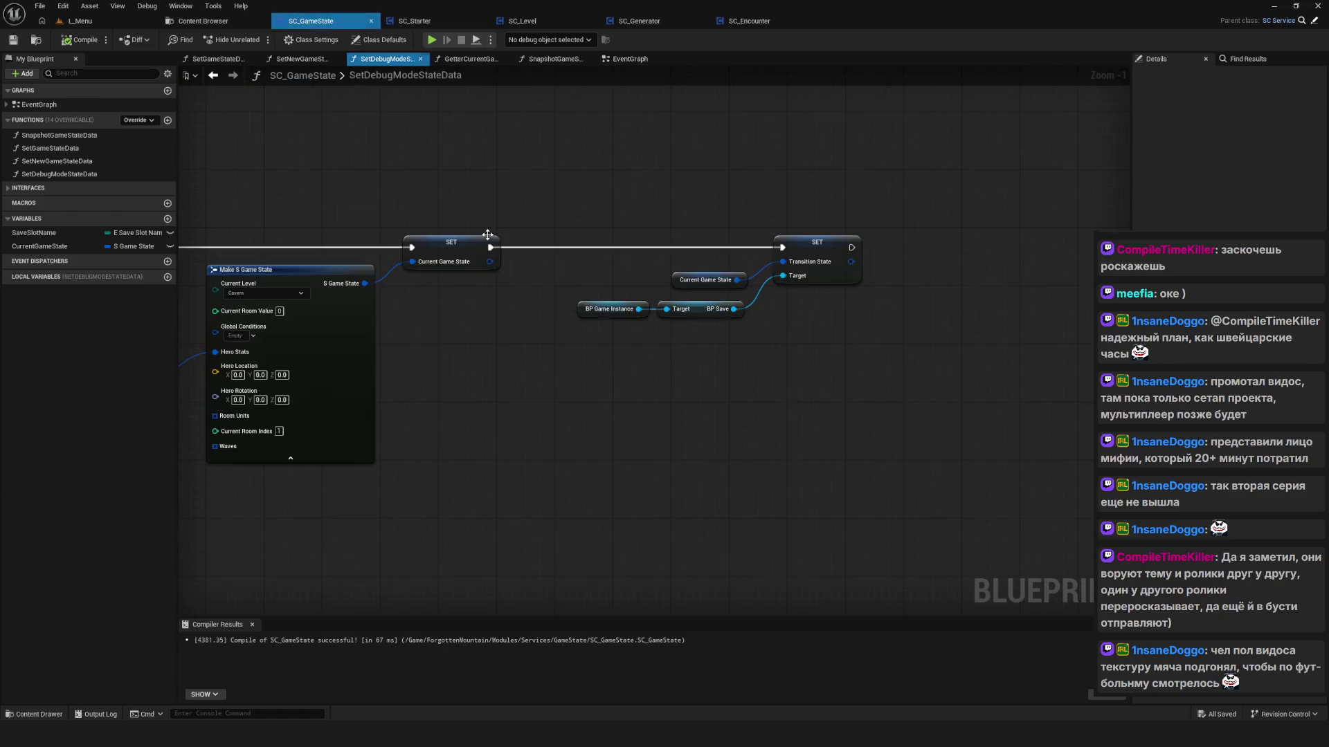
Step: Set Make S Game State's Current Room Index to 2 and compile SC_GameState
{"action": "left_click_drag", "start_coordinate": [483, 314], "coordinate": [768, 311]}
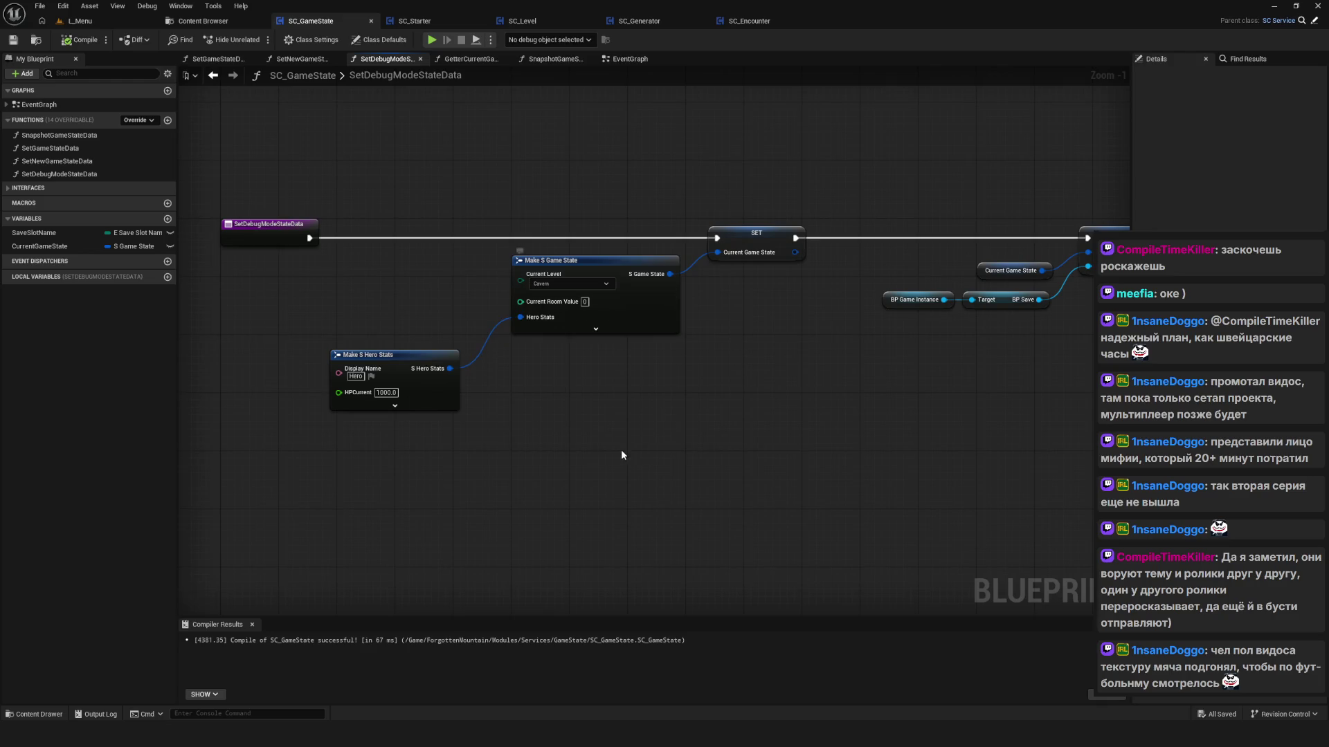
{"action": "left_click", "coordinate": [584, 422]}
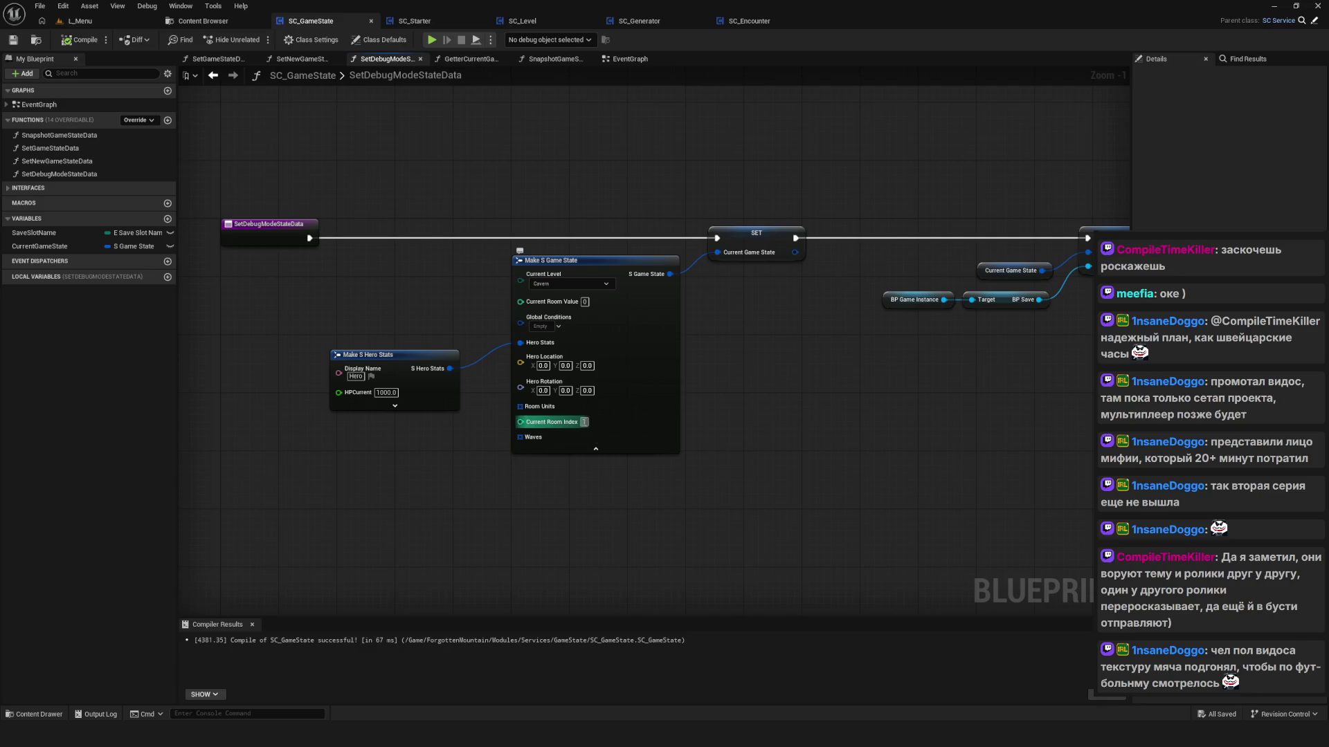
{"action": "type", "text": "21"}
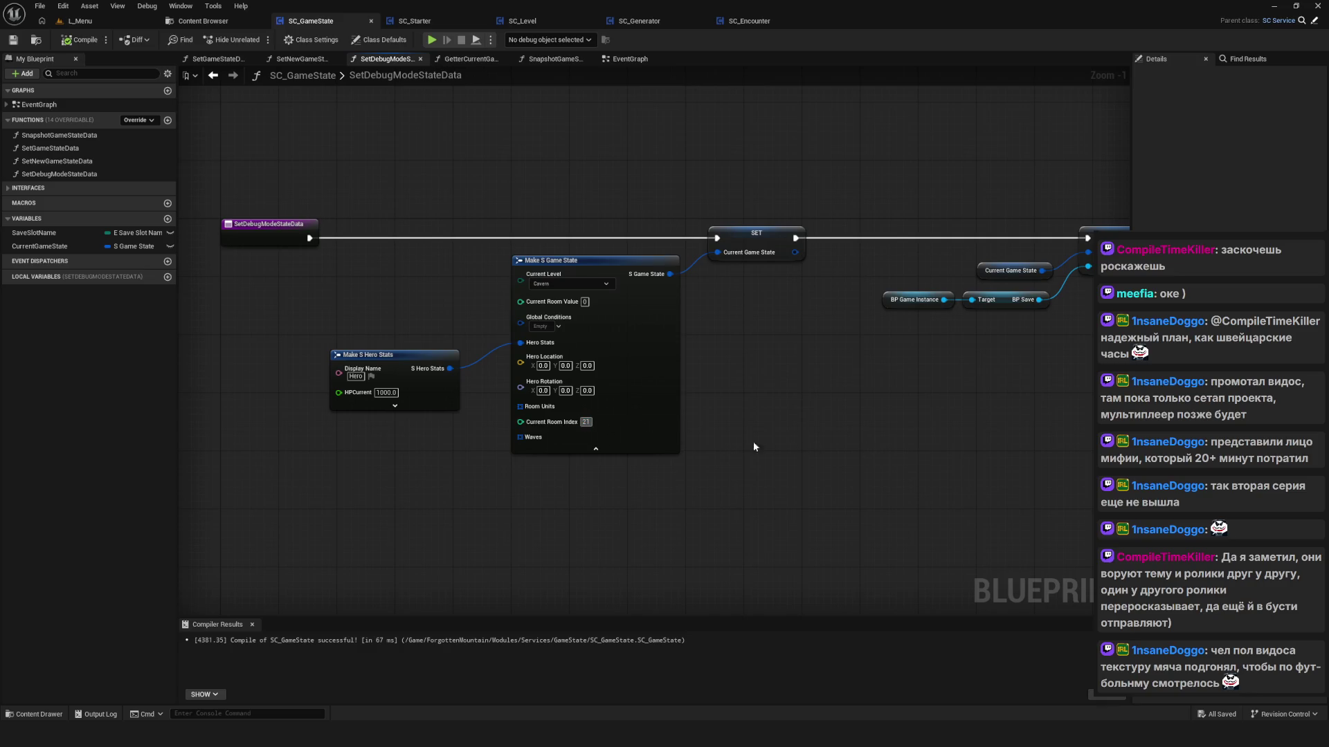
{"action": "key", "text": "BackSpace"}
{"action": "key", "text": "Return"}
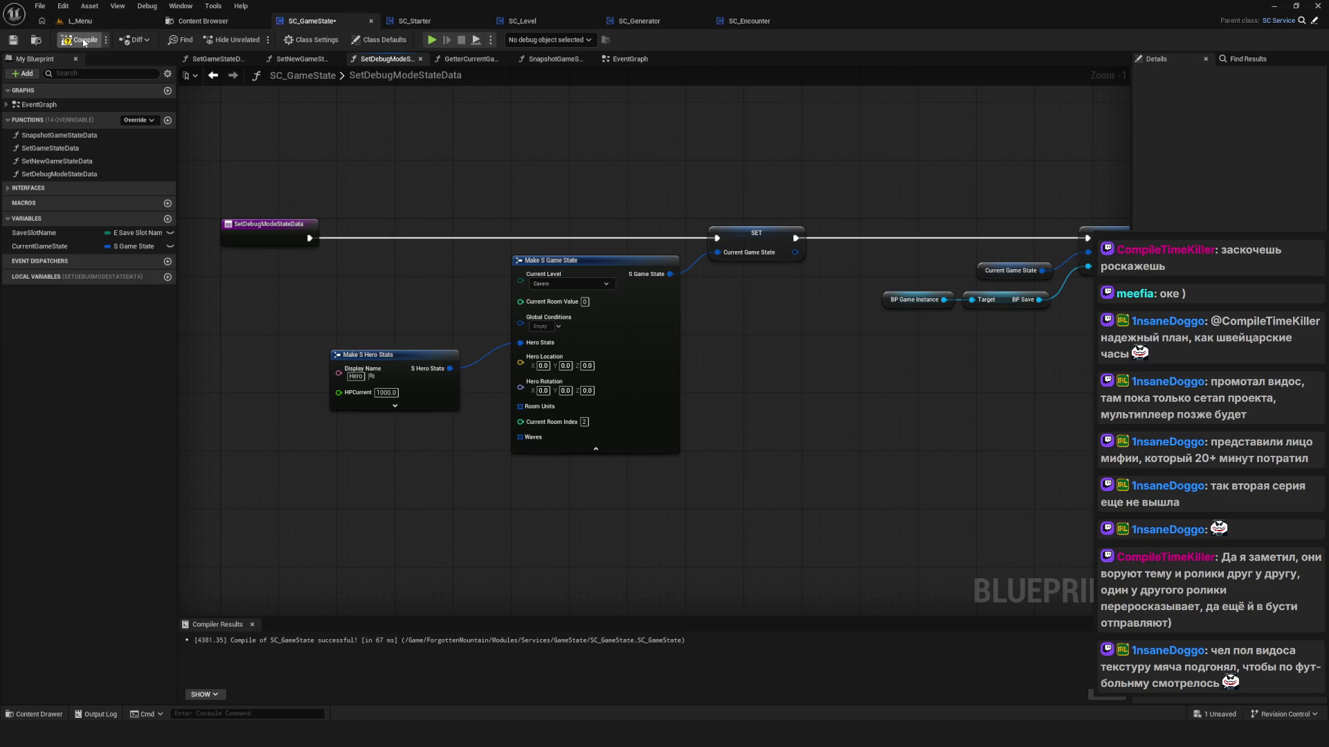
{"action": "left_click", "coordinate": [84, 42]}
Step: Play-test the game past its menu screens, then stop the preview
{"action": "key", "text": "alt+p"}
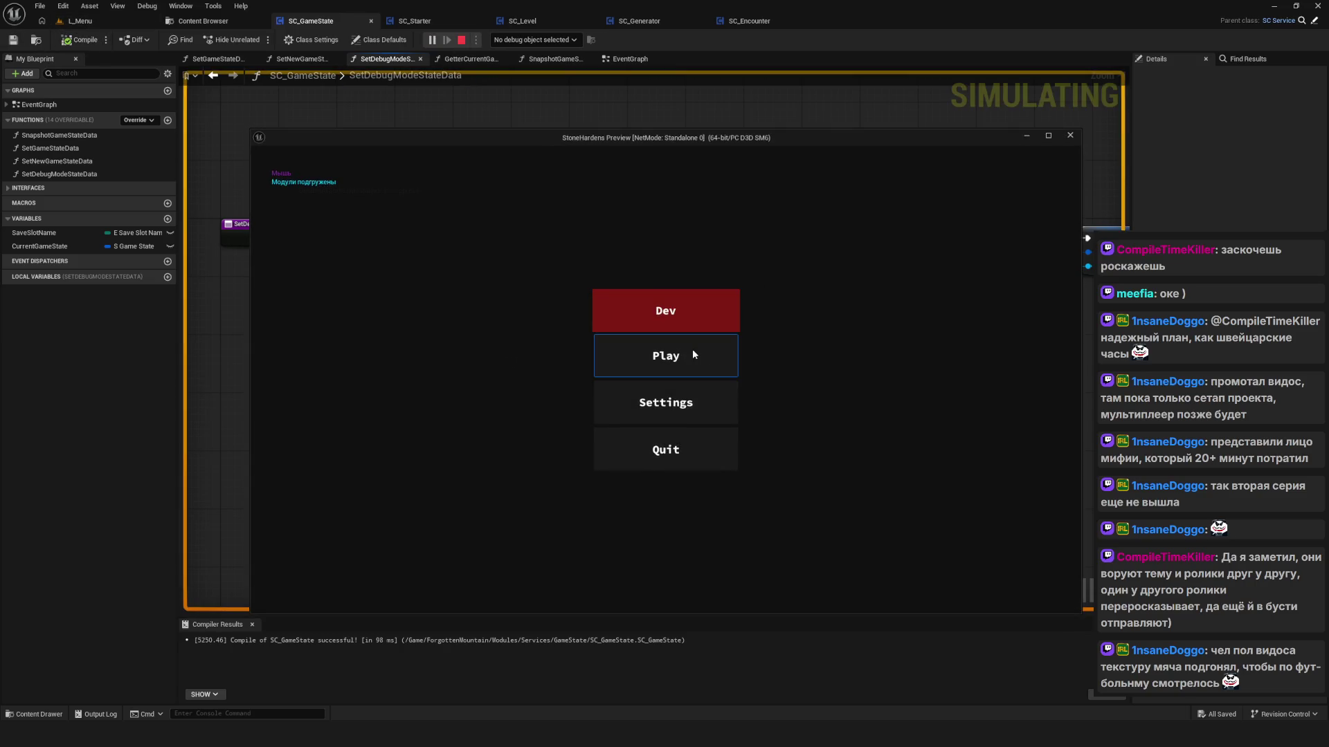
{"action": "left_click", "coordinate": [692, 349]}
{"action": "left_click", "coordinate": [689, 356]}
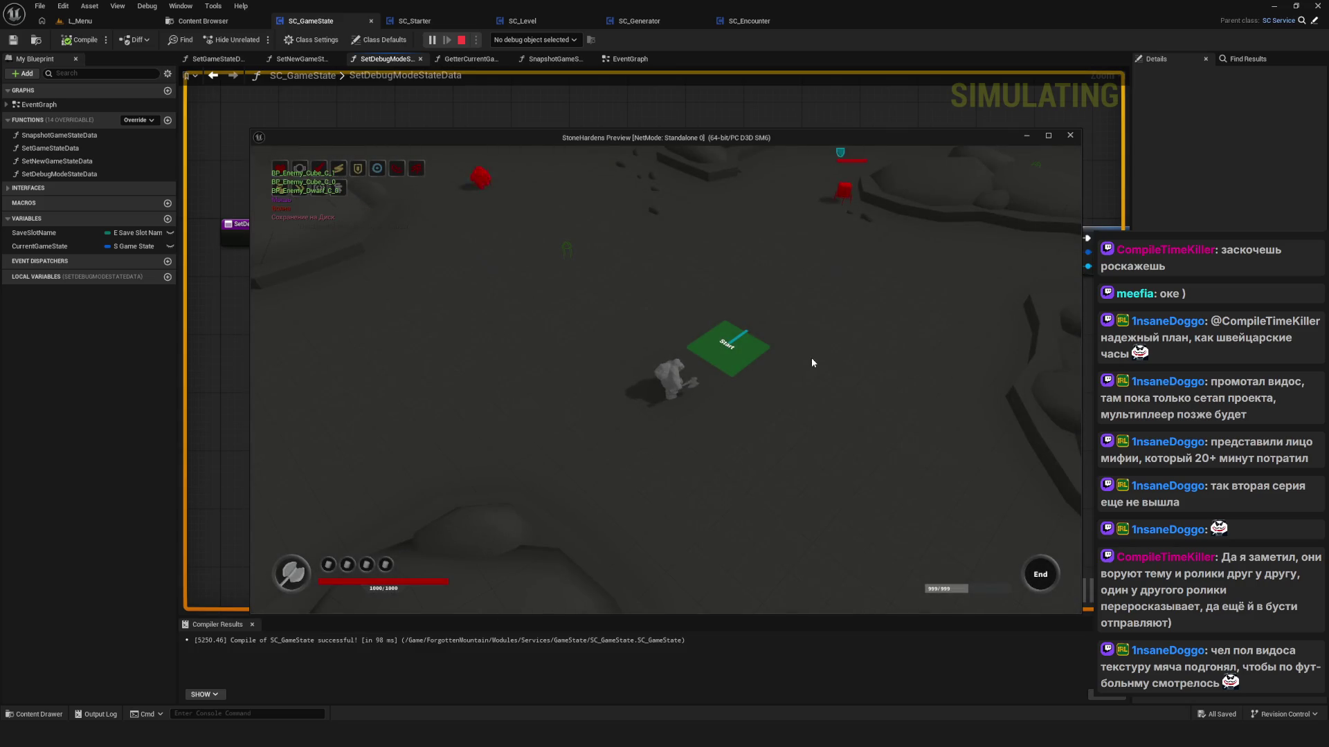
{"action": "key", "text": "Escape"}
{"action": "scroll", "coordinate": [666, 393], "scroll_direction": "down", "scroll_amount": 5}
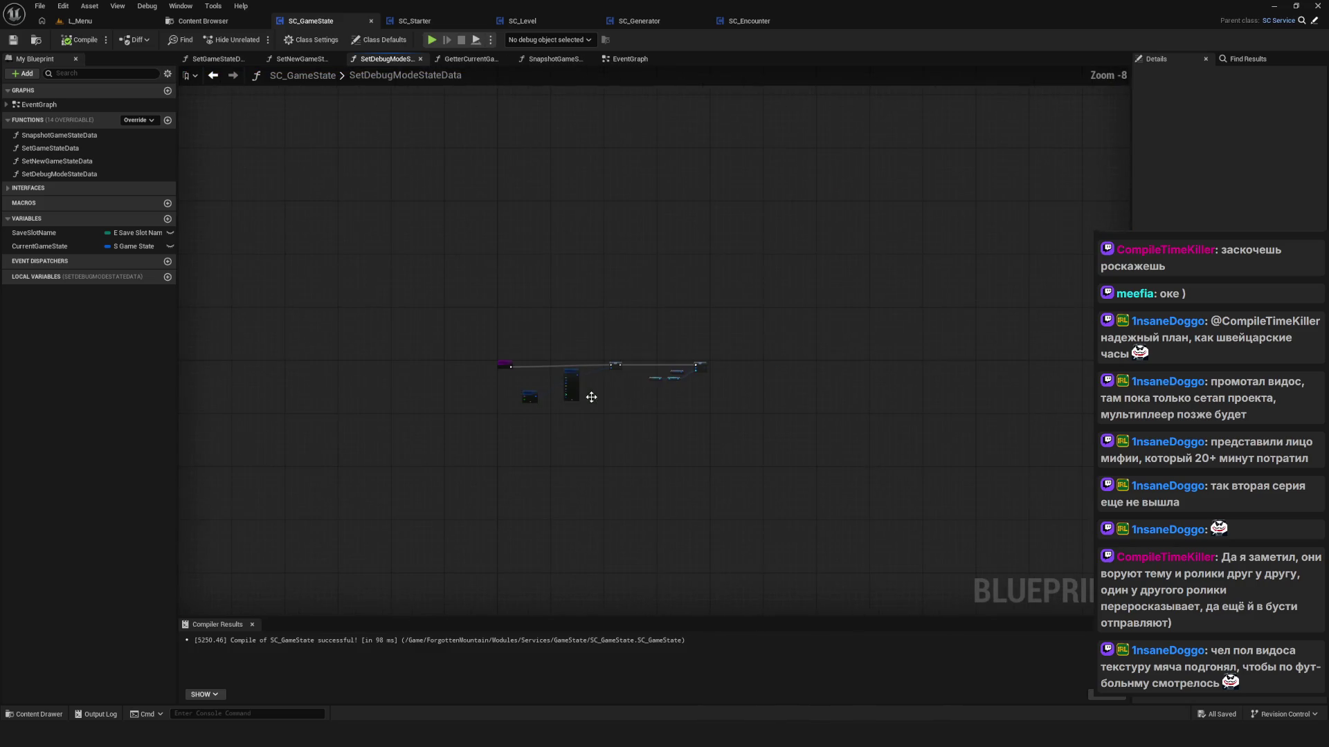
Step: Step back through earlier graphs, then return to SetDebugModeStateData
{"action": "scroll", "coordinate": [595, 395], "scroll_direction": "up", "scroll_amount": 6}
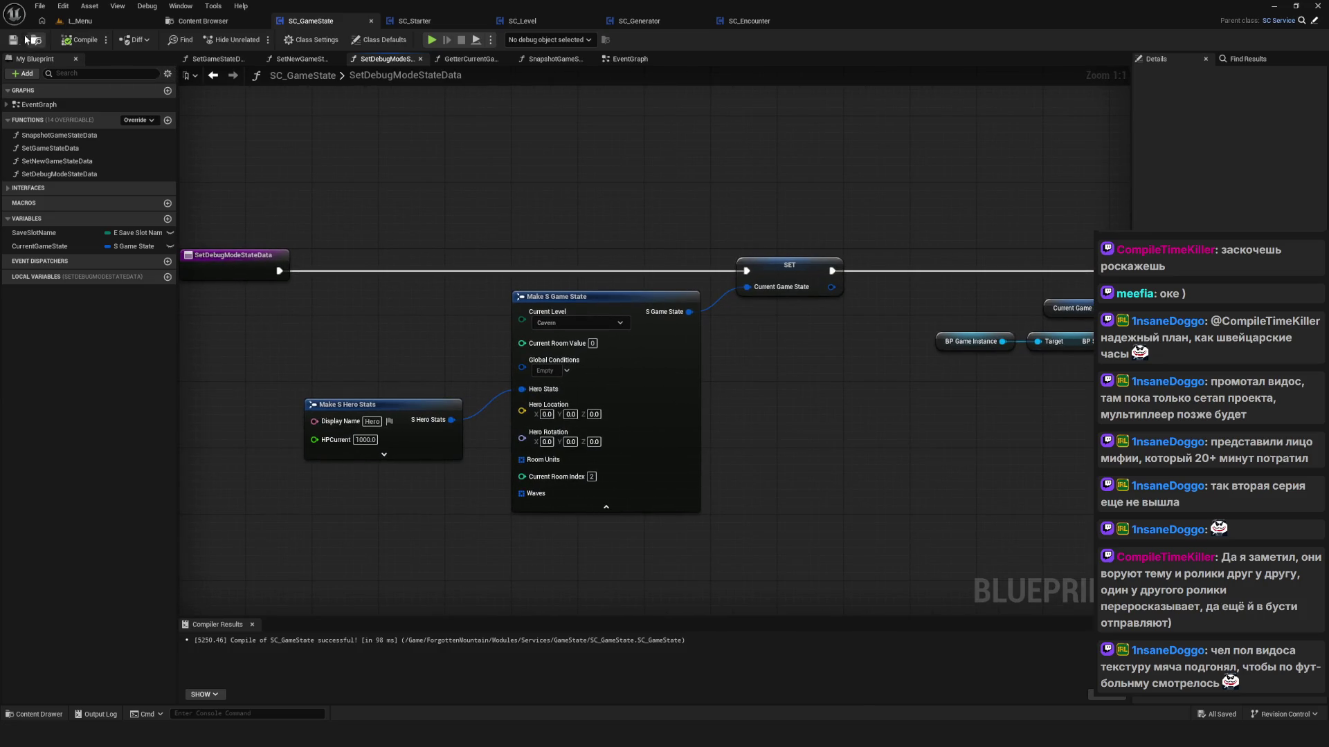
{"action": "mouse_move", "coordinate": [959, 382]}
{"action": "left_mouse_down"}
{"action": "mouse_move", "coordinate": [865, 365]}
{"action": "mouse_move", "coordinate": [812, 384]}
{"action": "mouse_move", "coordinate": [827, 372]}
{"action": "left_mouse_up"}
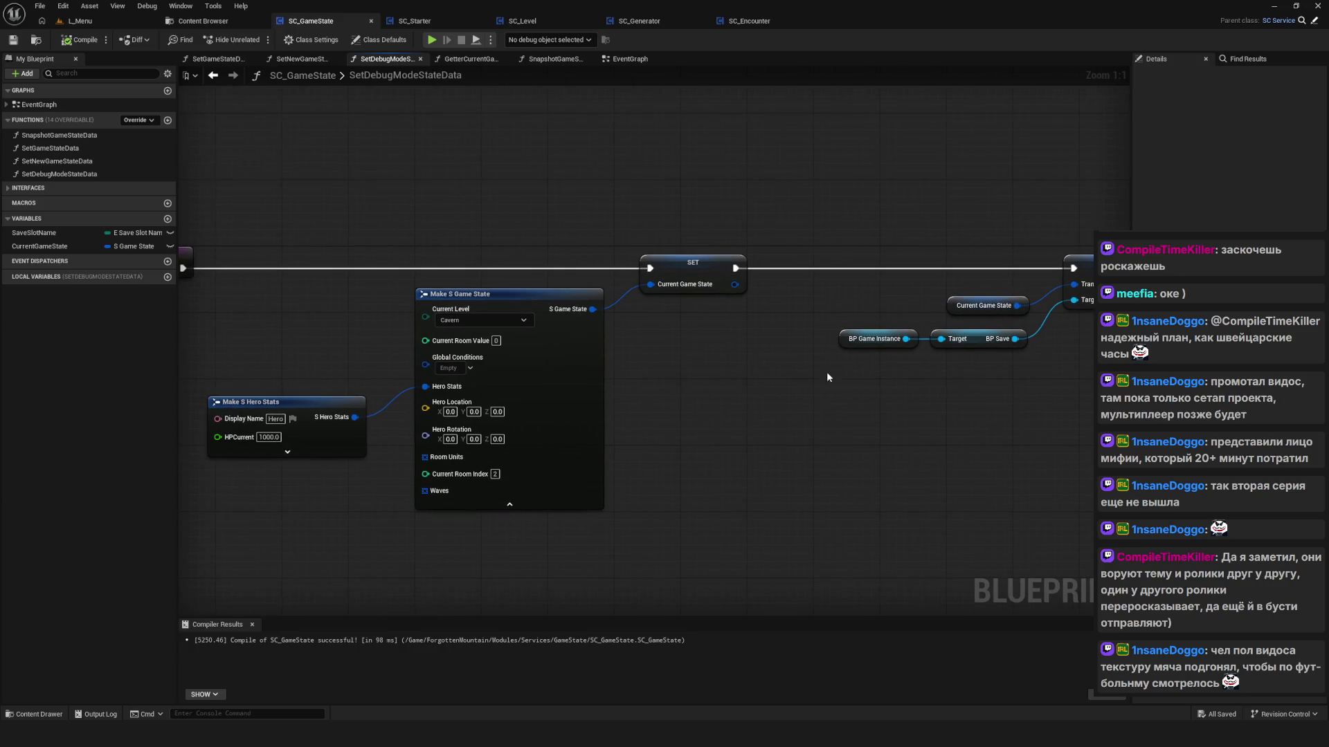
{"action": "left_click", "coordinate": [213, 74]}
{"action": "key", "text": "alt+Left"}
{"action": "key", "text": "alt+Left"}
{"action": "key", "text": "alt+Left"}
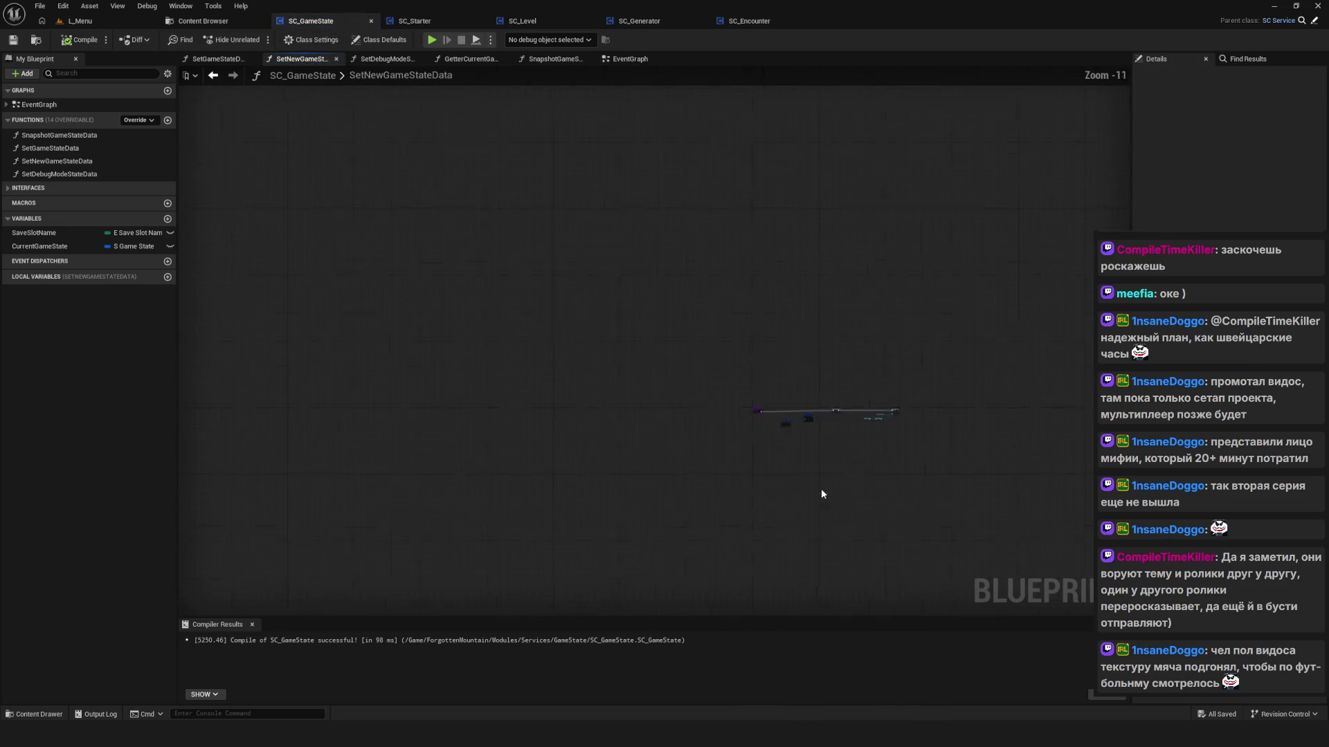
{"action": "left_click", "coordinate": [820, 143]}
{"action": "key", "text": "alt+Left"}
{"action": "key", "text": "alt+Left"}
{"action": "key", "text": "alt+Left"}
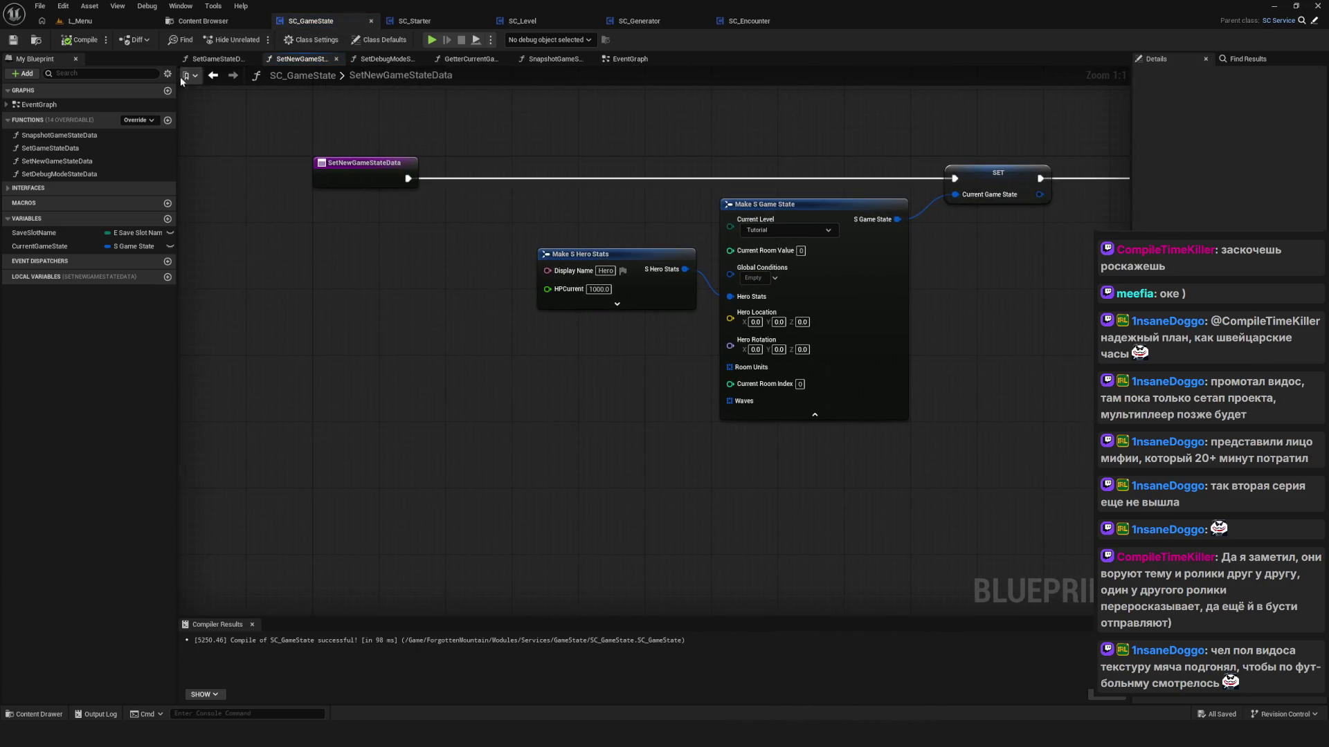
{"action": "key", "text": "alt+Right"}
{"action": "key", "text": "alt+Right"}
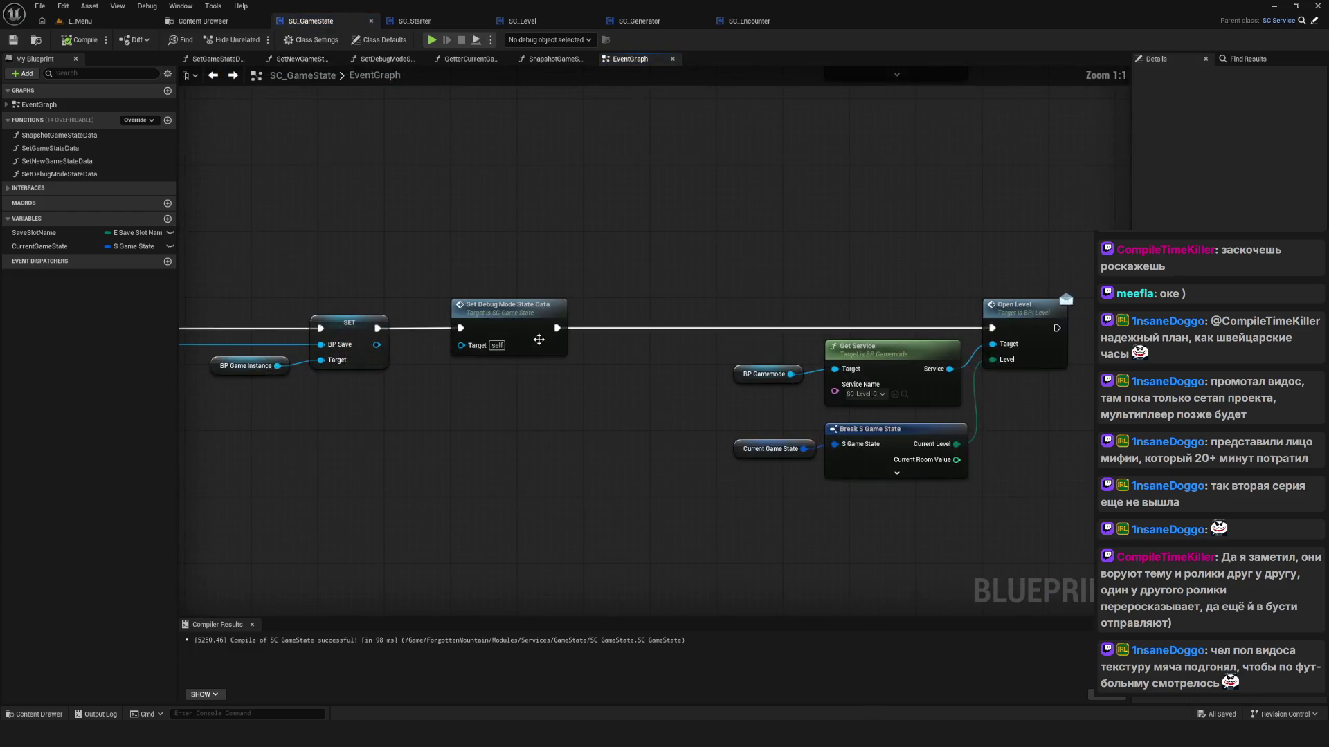
{"action": "scroll", "coordinate": [657, 427], "scroll_direction": "down", "scroll_amount": 5}
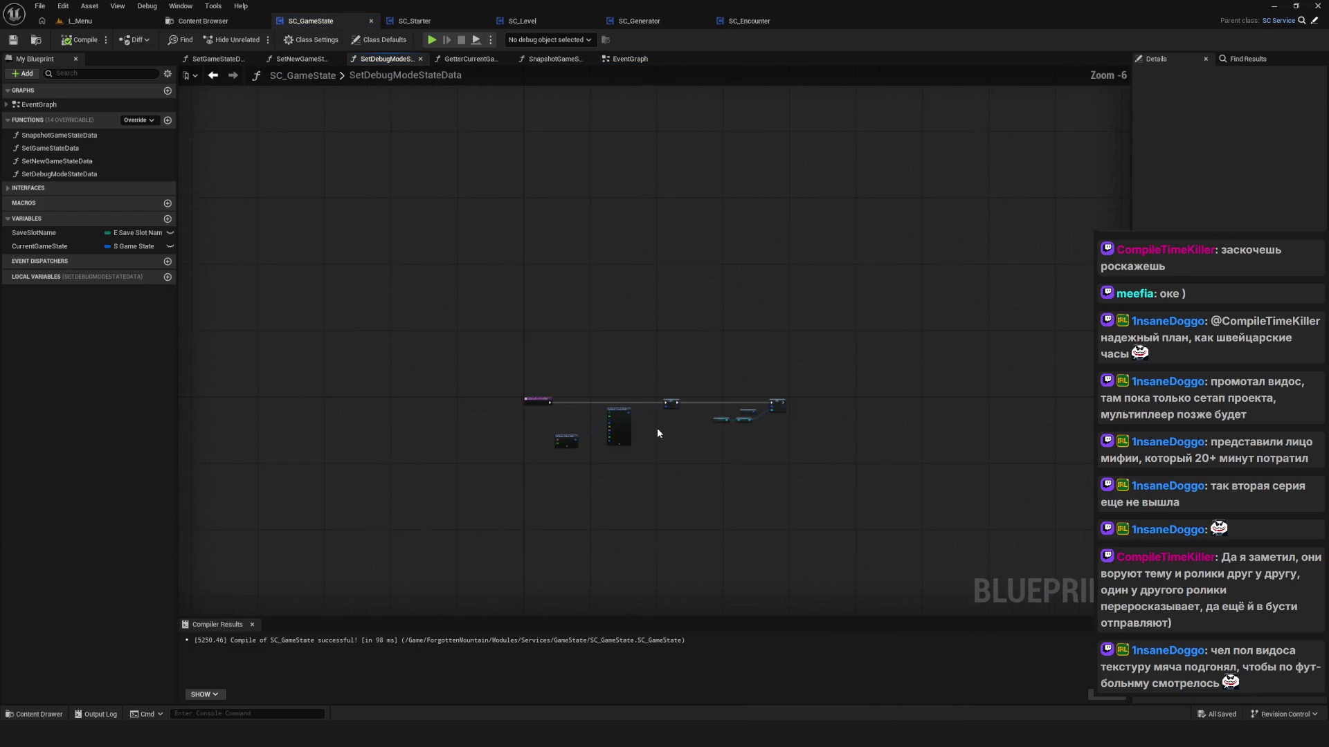
{"action": "scroll", "coordinate": [668, 471], "scroll_direction": "up", "scroll_amount": 5}
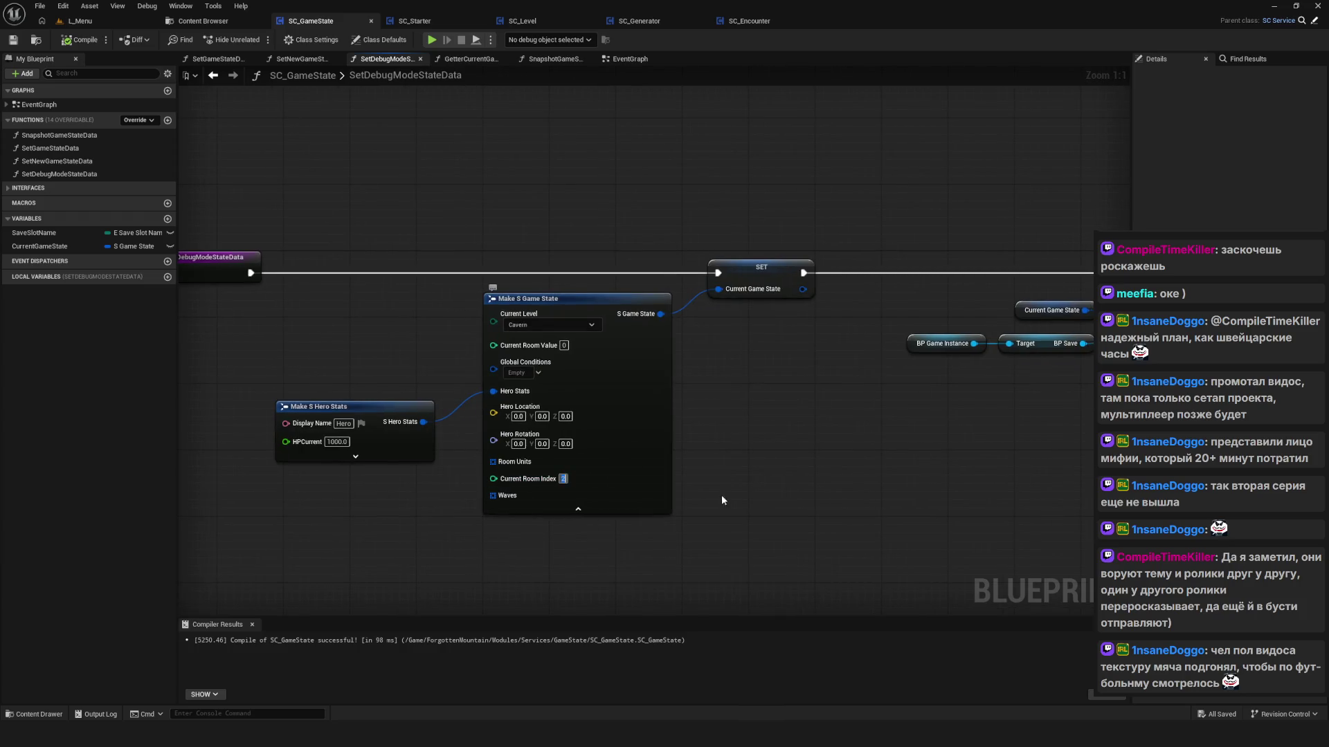
Step: Set Current Room Index back to 1 and recompile with F7
{"action": "left_click", "coordinate": [811, 488]}
{"action": "left_click_drag", "start_coordinate": [691, 445], "coordinate": [645, 403]}
{"action": "key", "text": "F7"}
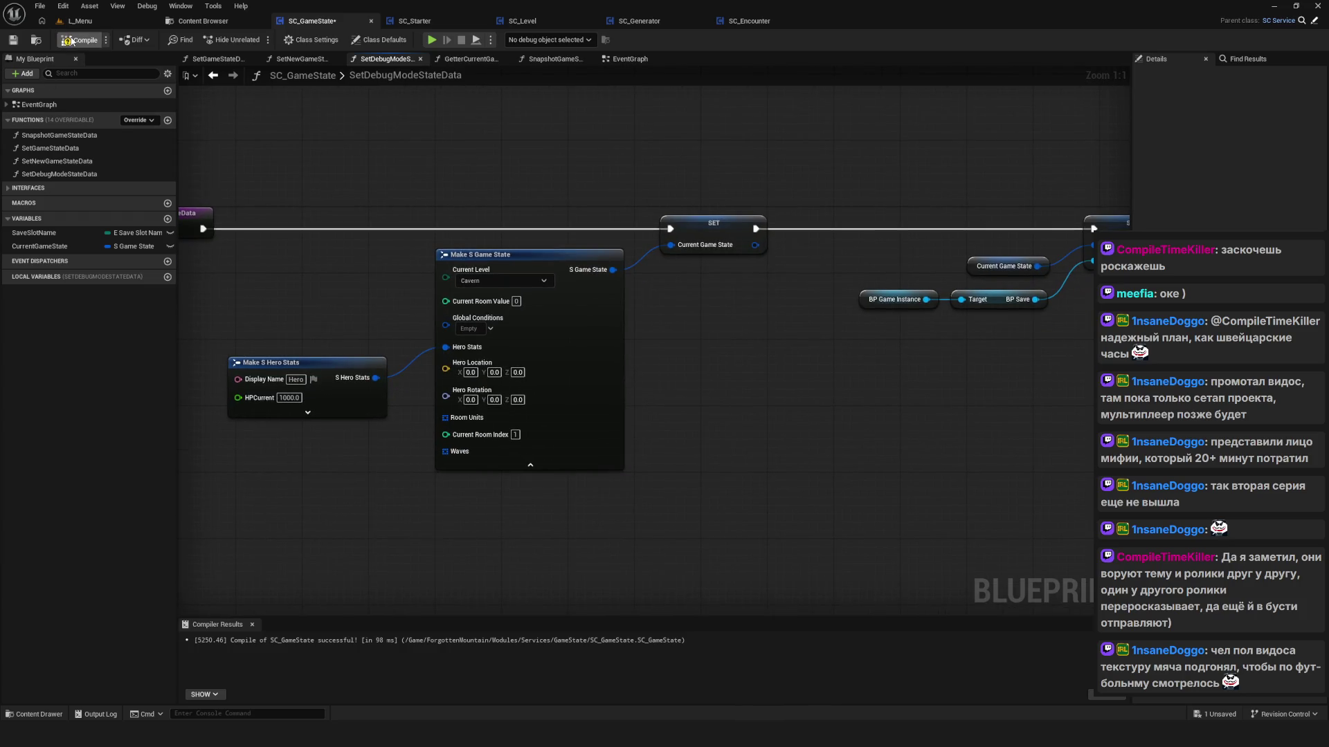
Step: Nudge Make S Hero Stats upward and reposition the other nodes together
{"action": "left_click_drag", "start_coordinate": [750, 386], "coordinate": [755, 383]}
{"action": "left_click_drag", "start_coordinate": [325, 291], "coordinate": [381, 435]}
{"action": "left_click", "coordinate": [317, 333]}
{"action": "left_click_drag", "start_coordinate": [317, 333], "coordinate": [338, 450]}
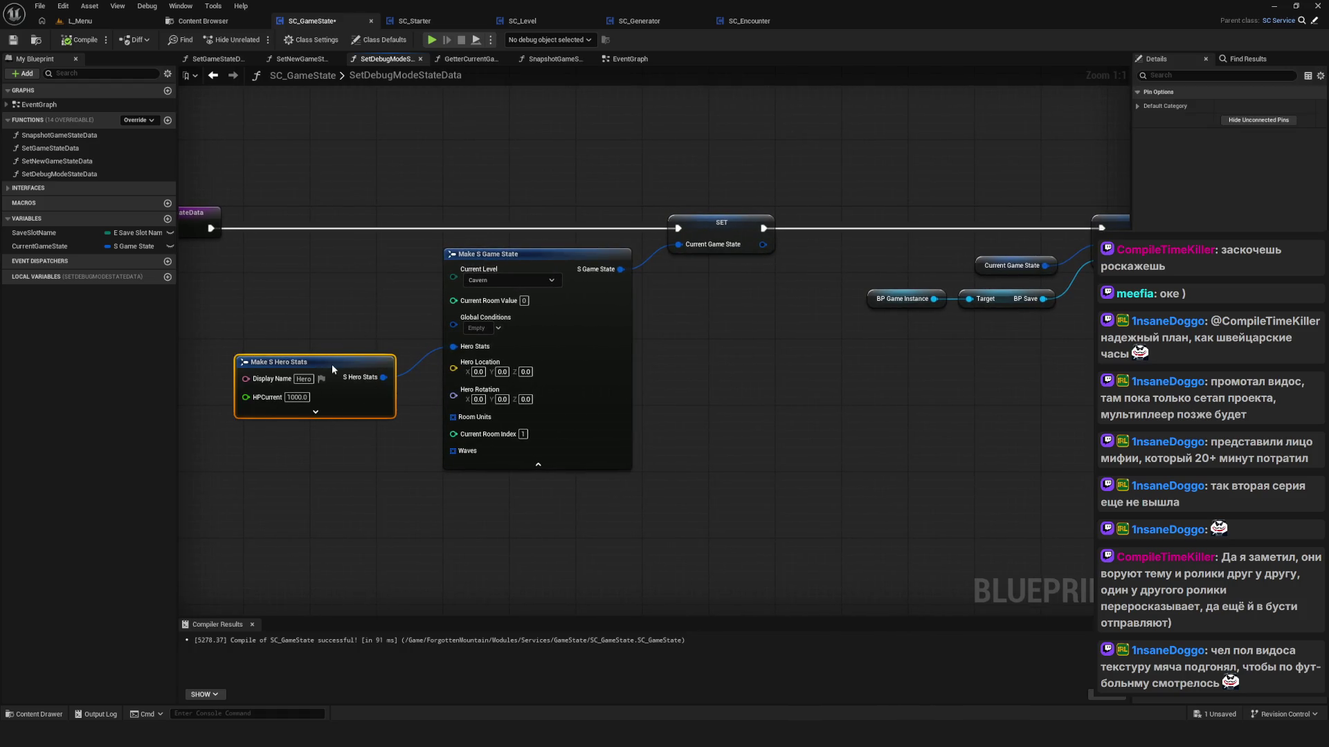
{"action": "left_click_drag", "start_coordinate": [331, 364], "coordinate": [334, 361]}
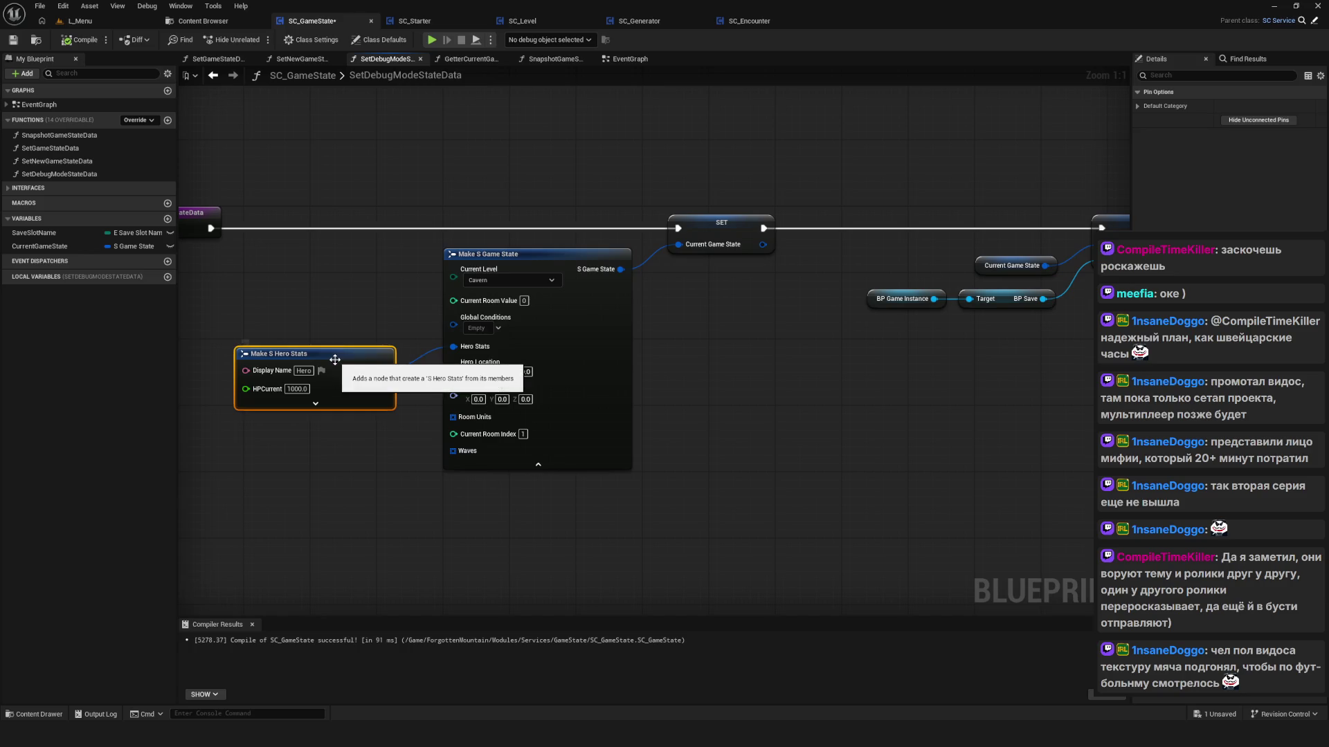
{"action": "left_click", "coordinate": [338, 232]}
{"action": "left_click_drag", "start_coordinate": [338, 233], "coordinate": [1107, 415]}
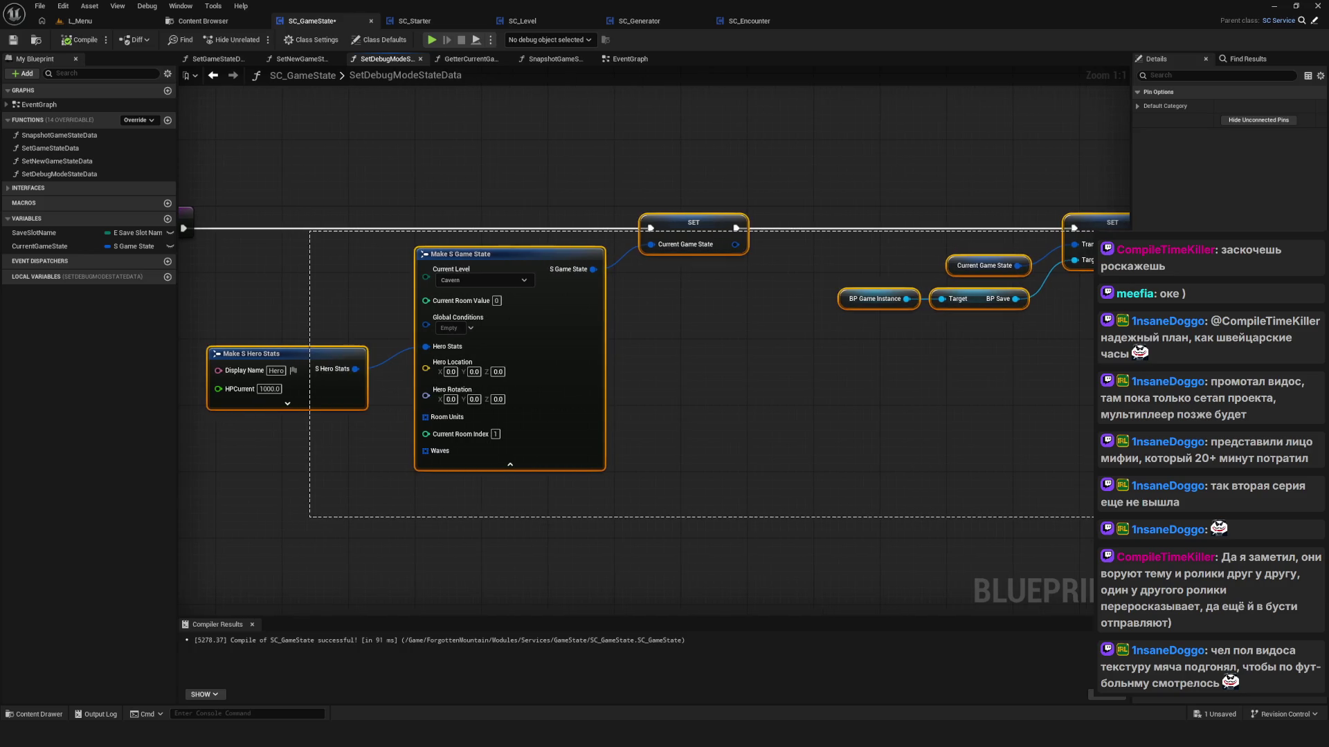
{"action": "left_click_drag", "start_coordinate": [712, 446], "coordinate": [713, 446]}
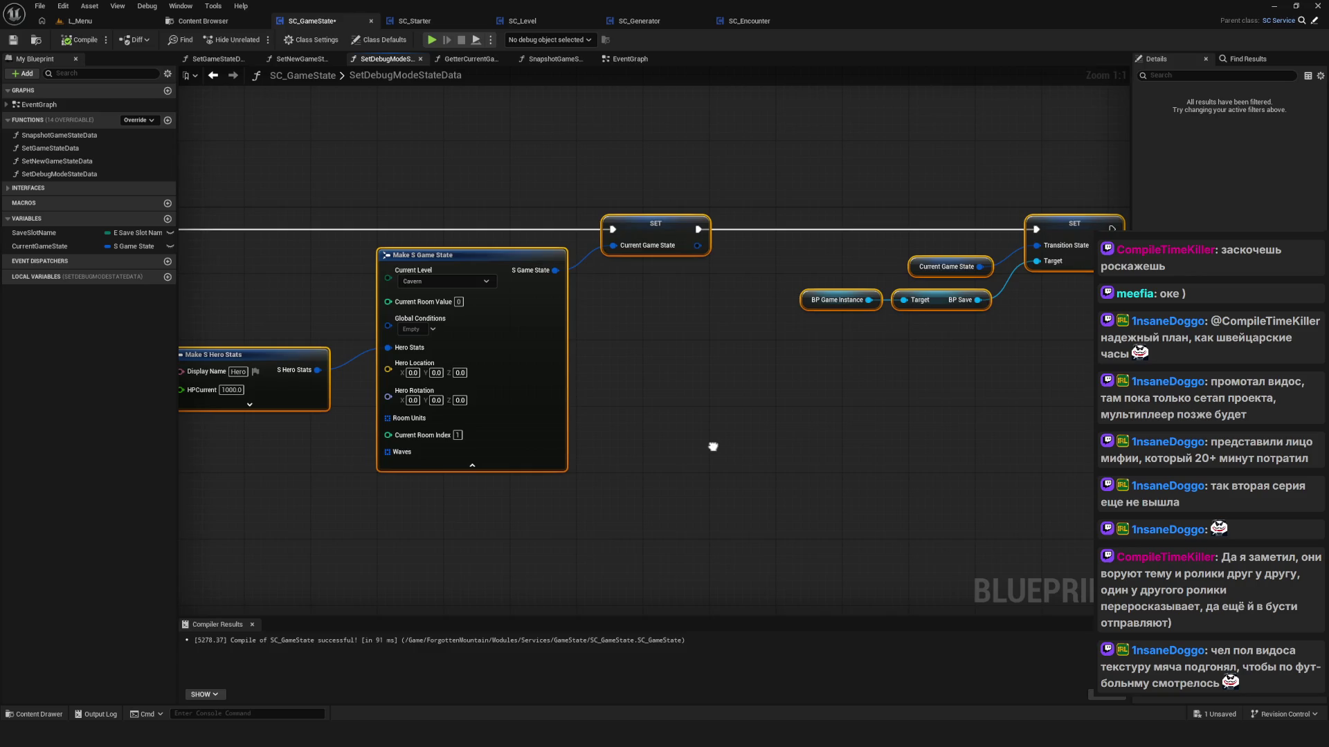
{"action": "left_click_drag", "start_coordinate": [713, 447], "coordinate": [713, 446]}
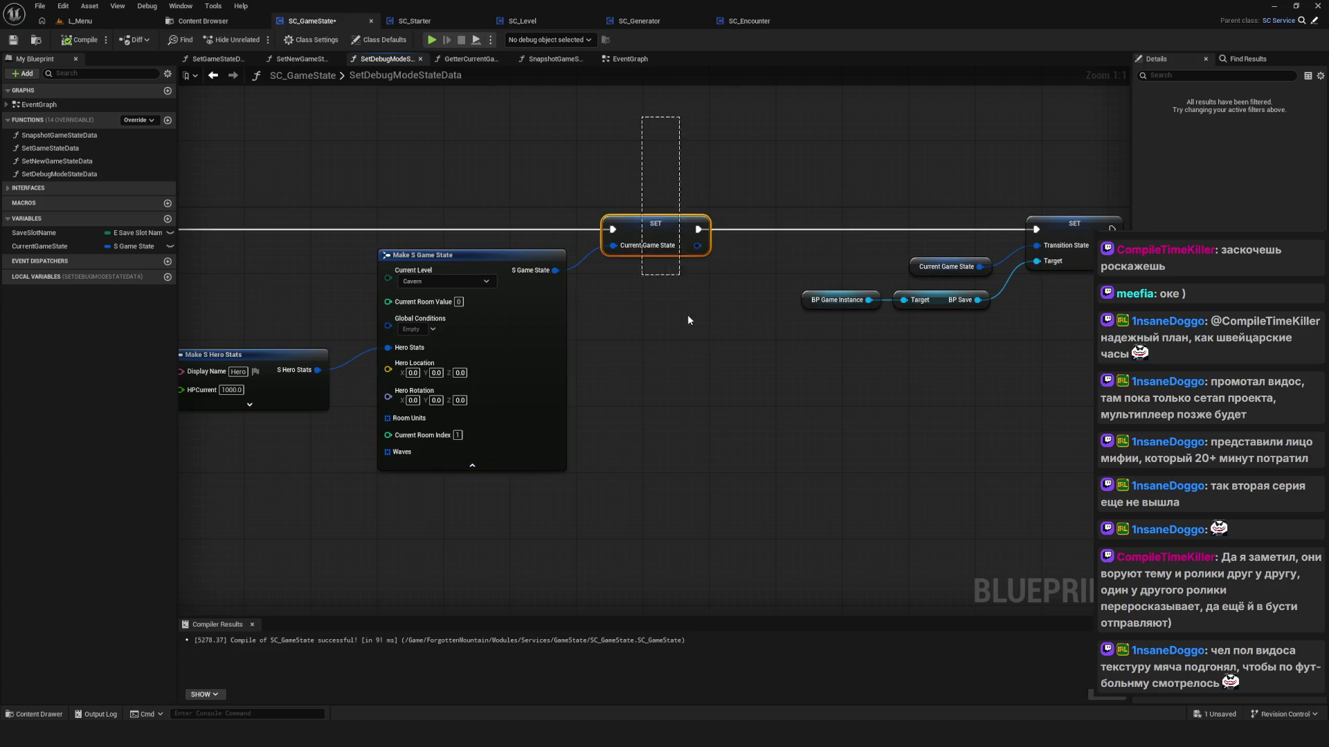
{"action": "left_click", "coordinate": [688, 341]}
{"action": "left_click_drag", "start_coordinate": [688, 342], "coordinate": [668, 379]}
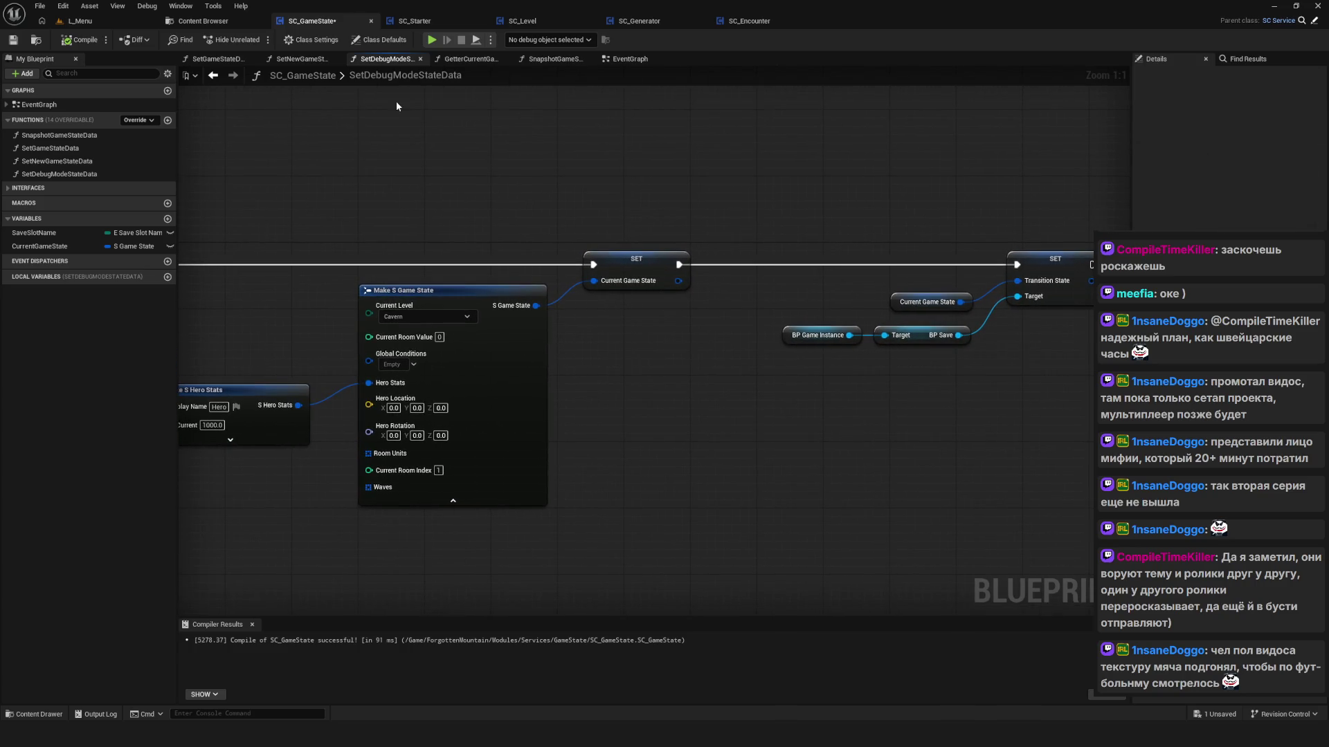
{"action": "scroll", "coordinate": [663, 312], "scroll_direction": "down", "scroll_amount": 8}
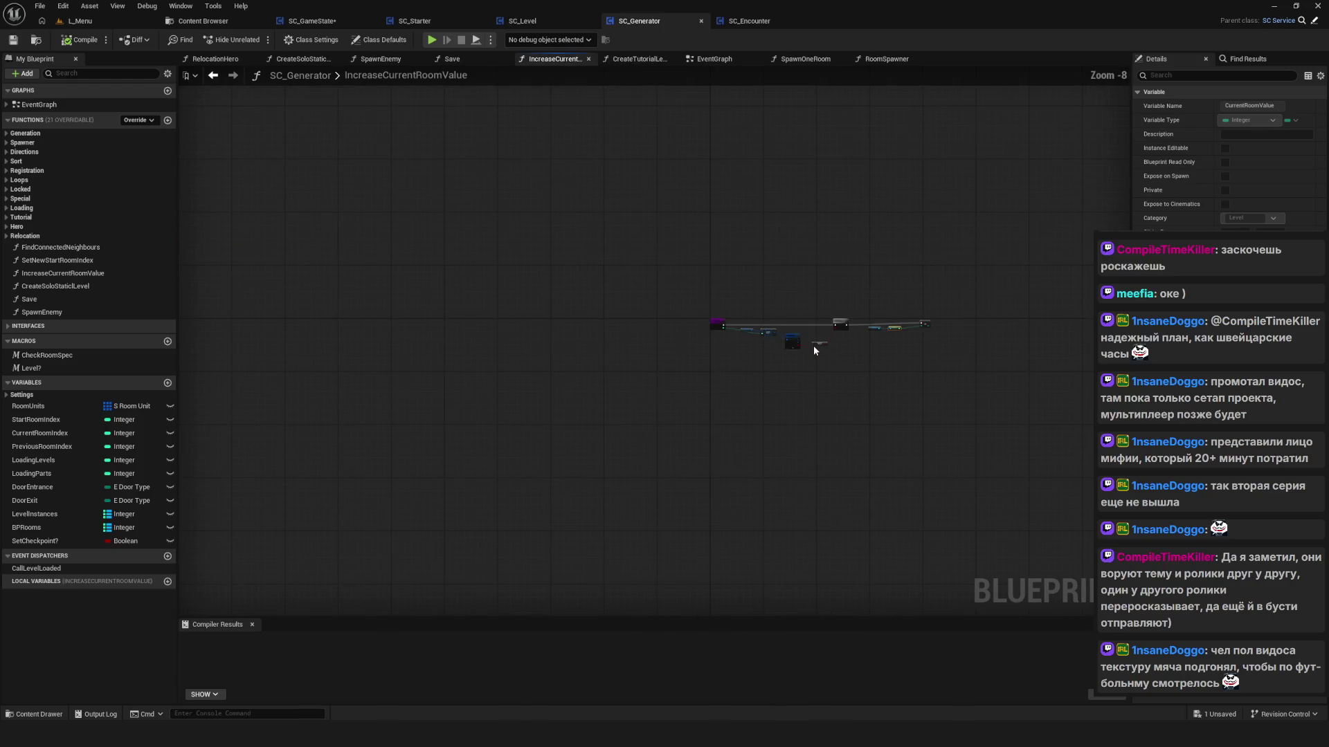
Step: In SC_Generator's EventGraph, inspect the CreateTutorialLevel function's room units
{"action": "left_click", "coordinate": [711, 61]}
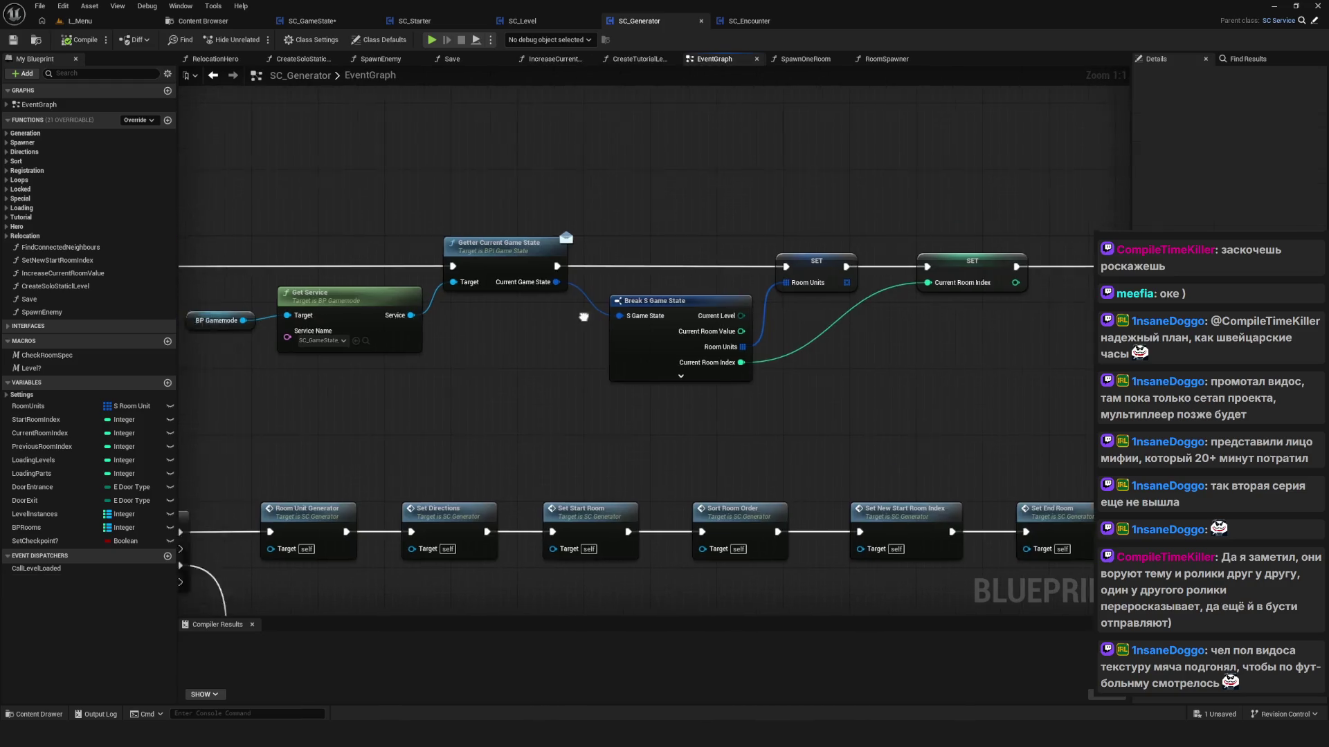
{"action": "scroll", "coordinate": [573, 327], "scroll_direction": "down", "scroll_amount": 3}
{"action": "scroll", "coordinate": [573, 328], "scroll_direction": "up", "scroll_amount": 3}
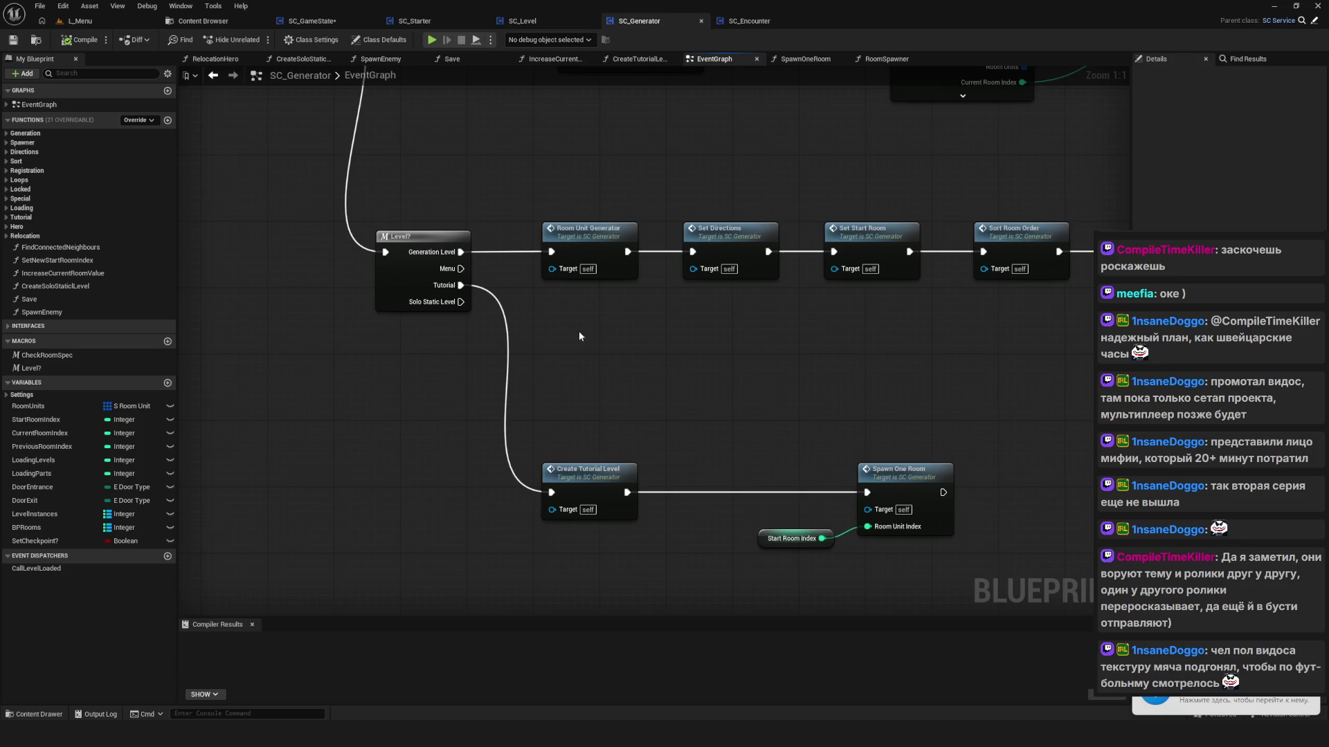
{"action": "mouse_move", "coordinate": [433, 299]}
{"action": "left_mouse_down"}
{"action": "mouse_move", "coordinate": [650, 554]}
{"action": "mouse_move", "coordinate": [644, 495]}
{"action": "left_mouse_up"}
{"action": "left_click_drag", "start_coordinate": [643, 400], "coordinate": [640, 406]}
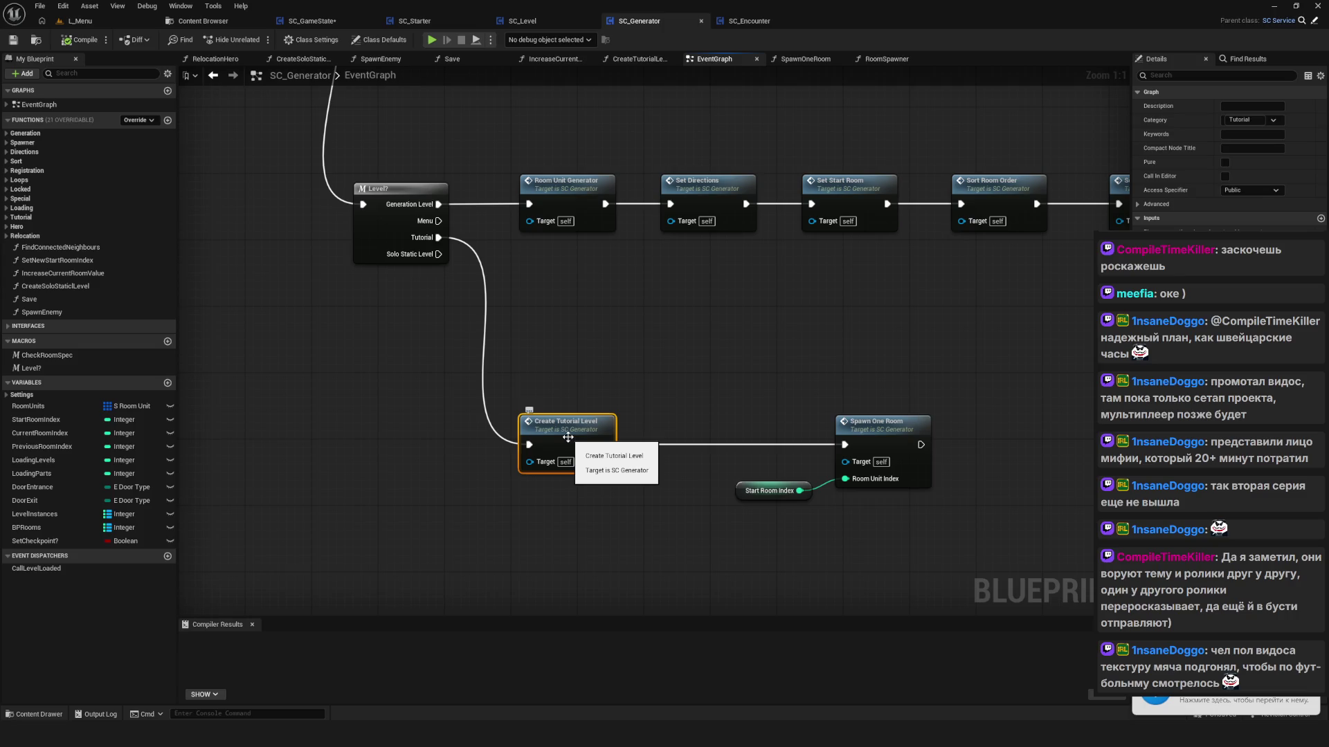
{"action": "double_click", "coordinate": [567, 437]}
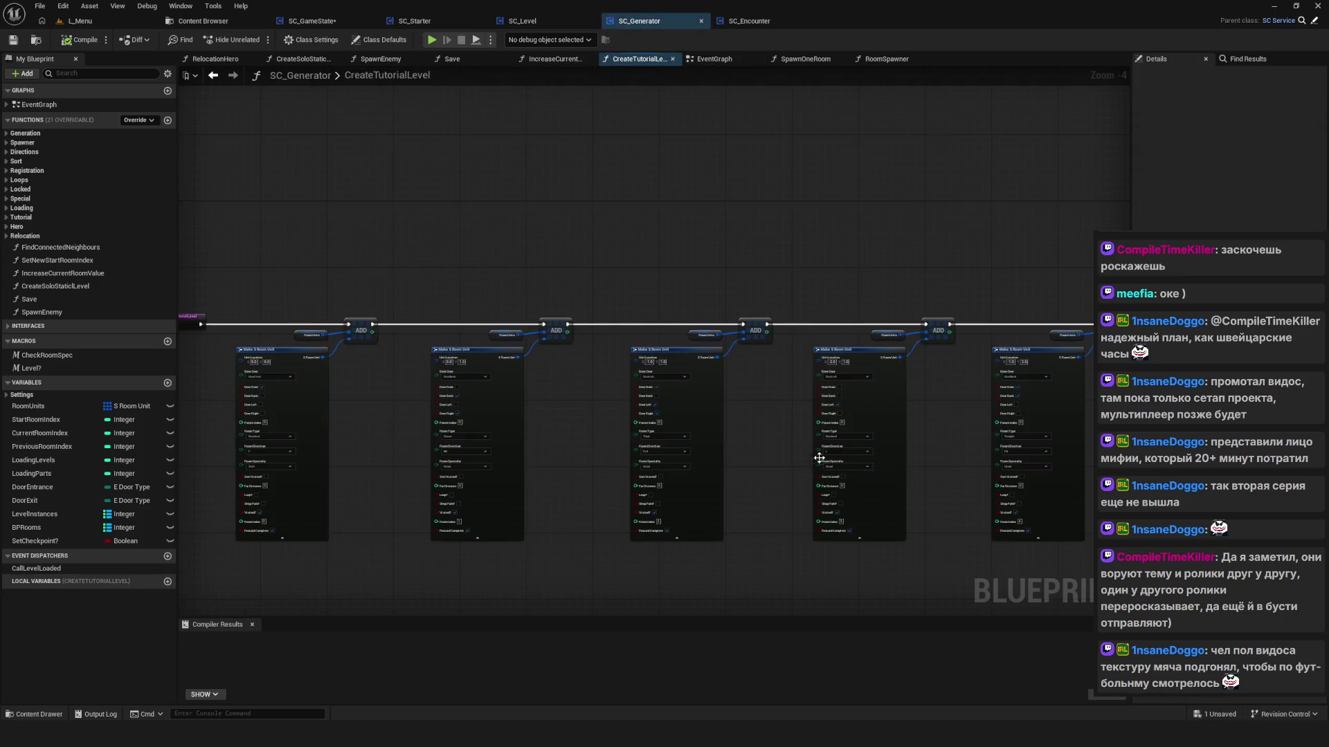
{"action": "left_click_drag", "start_coordinate": [902, 457], "coordinate": [328, 422]}
{"action": "scroll", "coordinate": [652, 333], "scroll_direction": "down", "scroll_amount": 2}
{"action": "scroll", "coordinate": [498, 307], "scroll_direction": "up", "scroll_amount": 6}
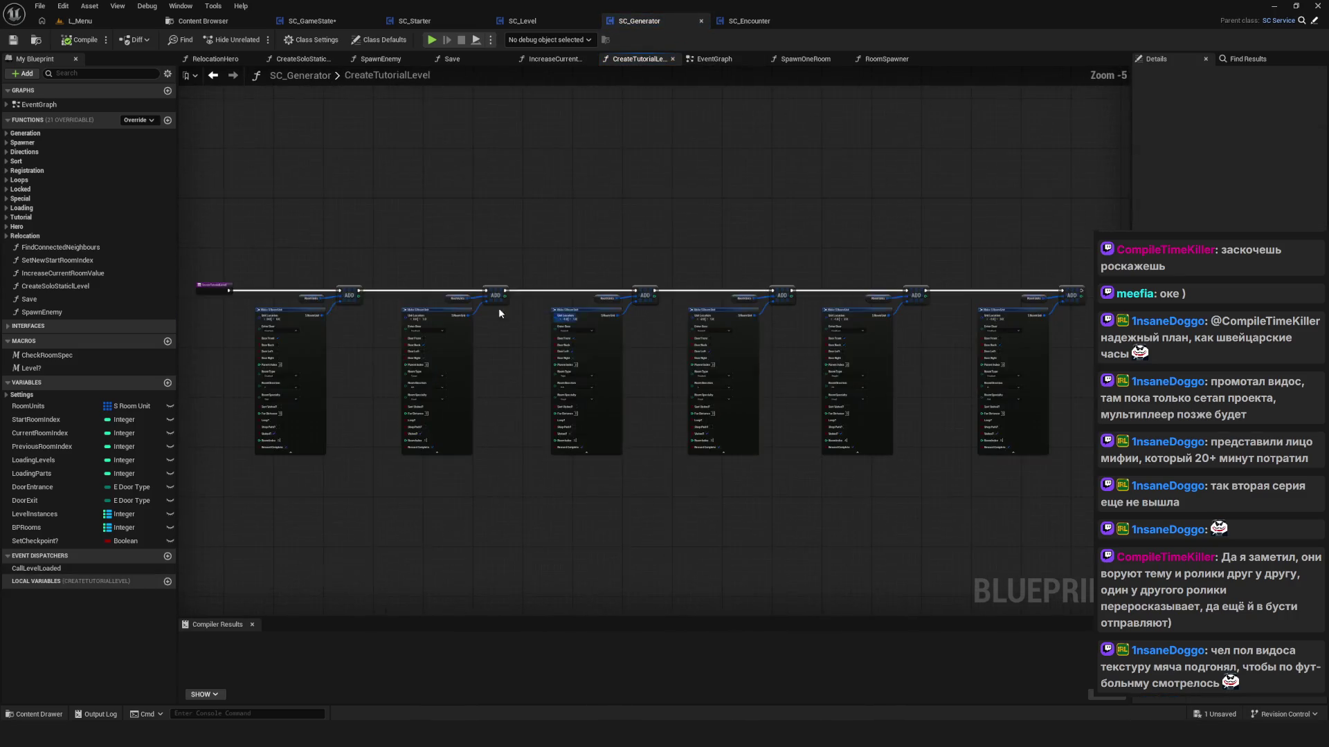
{"action": "left_click", "coordinate": [213, 75]}
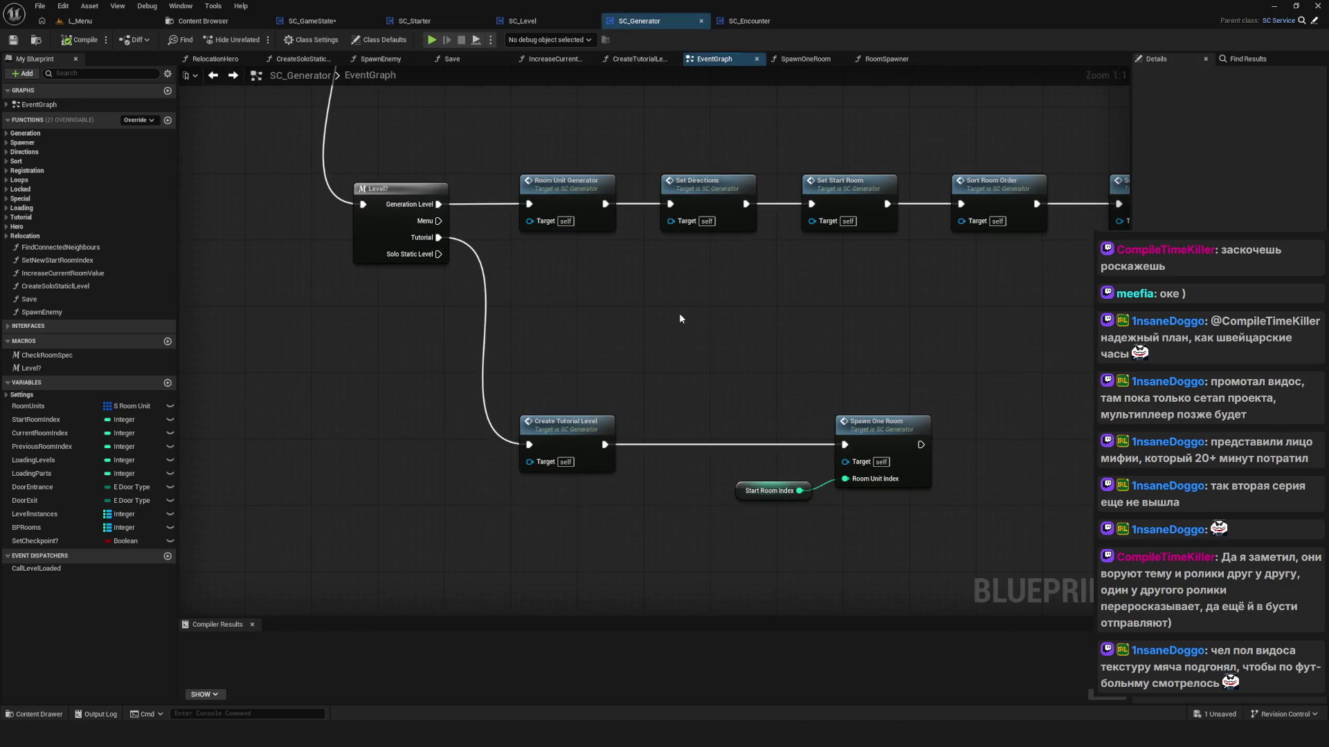
Step: Reopen CreateTutorialLevel, then inspect the Set New Start Room Index function graph
{"action": "left_click_drag", "start_coordinate": [679, 312], "coordinate": [572, 385]}
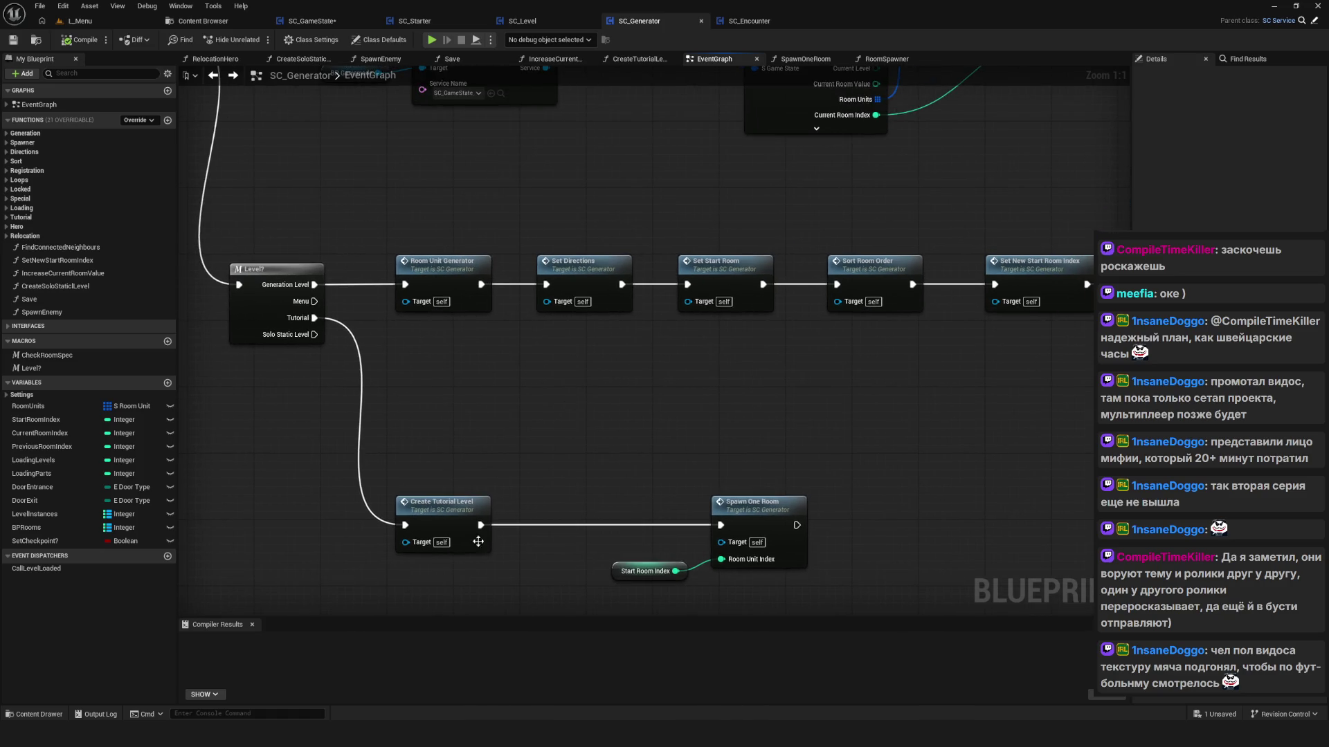
{"action": "double_click", "coordinate": [429, 522]}
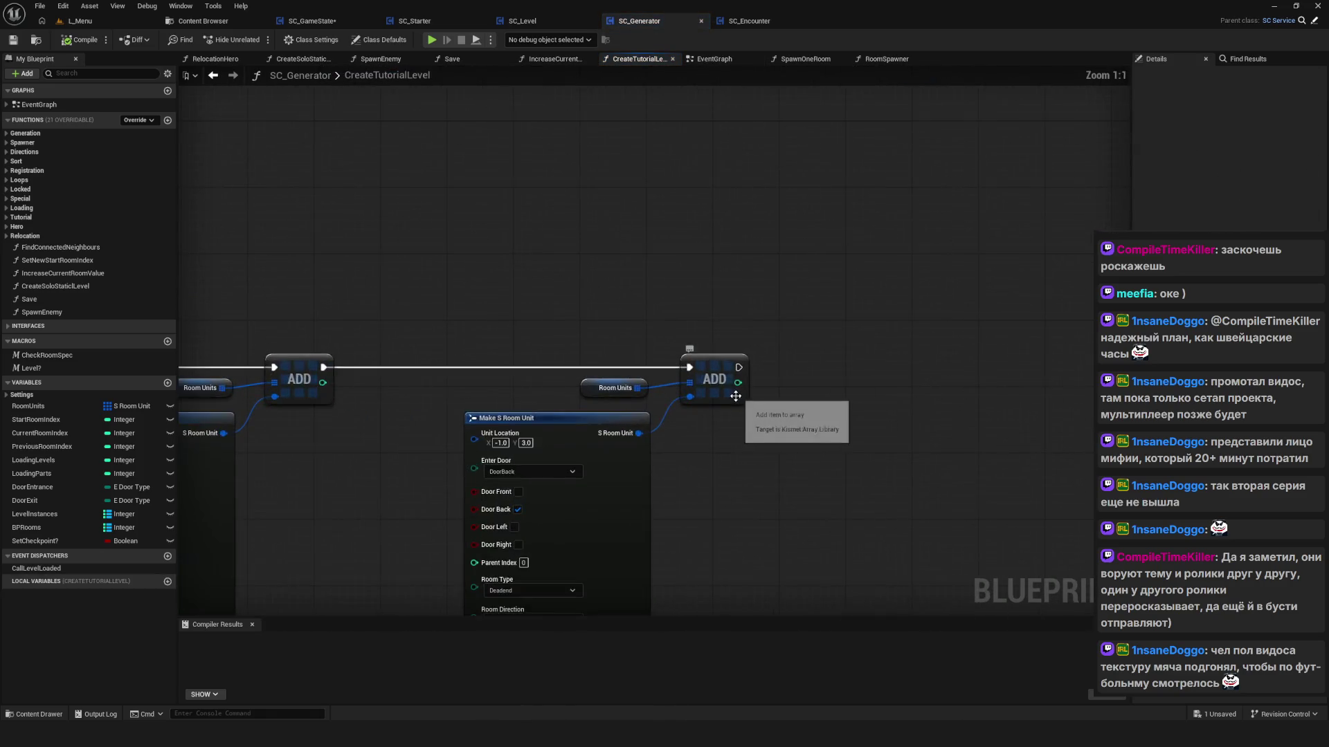
{"action": "left_click", "coordinate": [214, 76]}
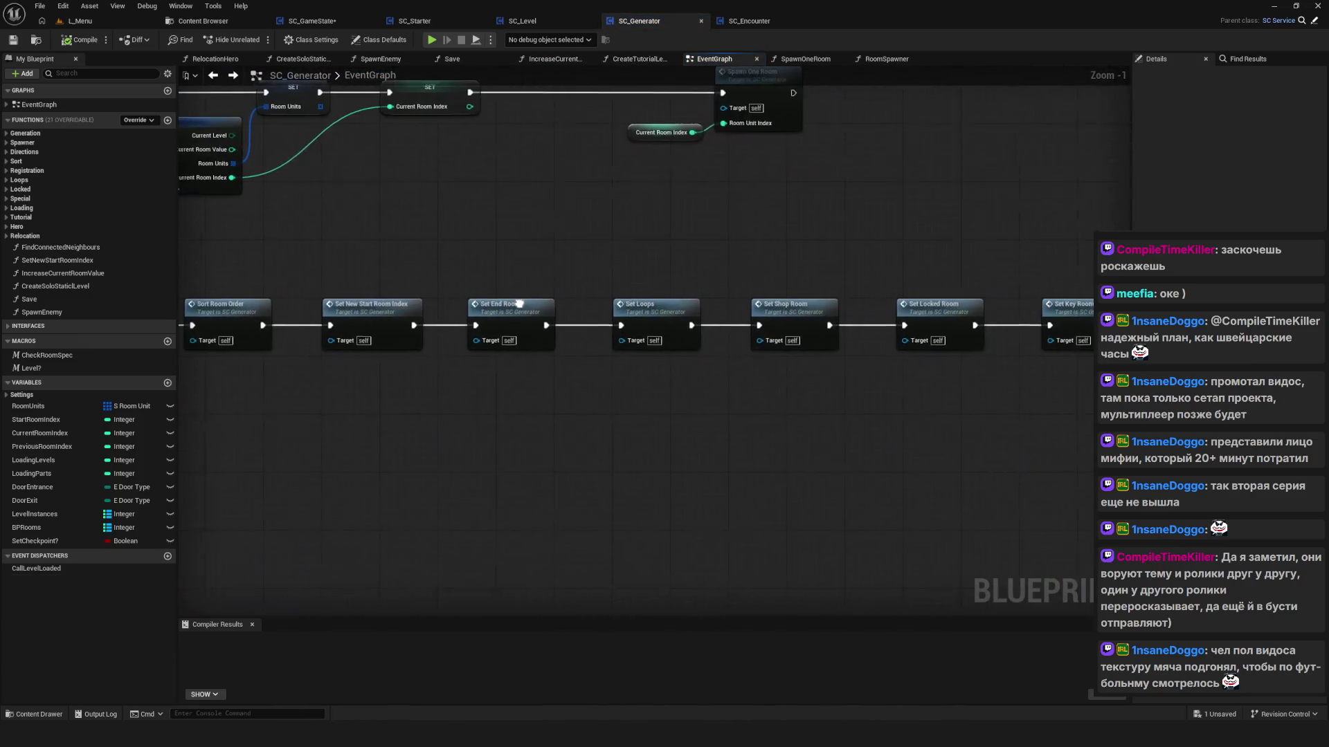
{"action": "double_click", "coordinate": [395, 322]}
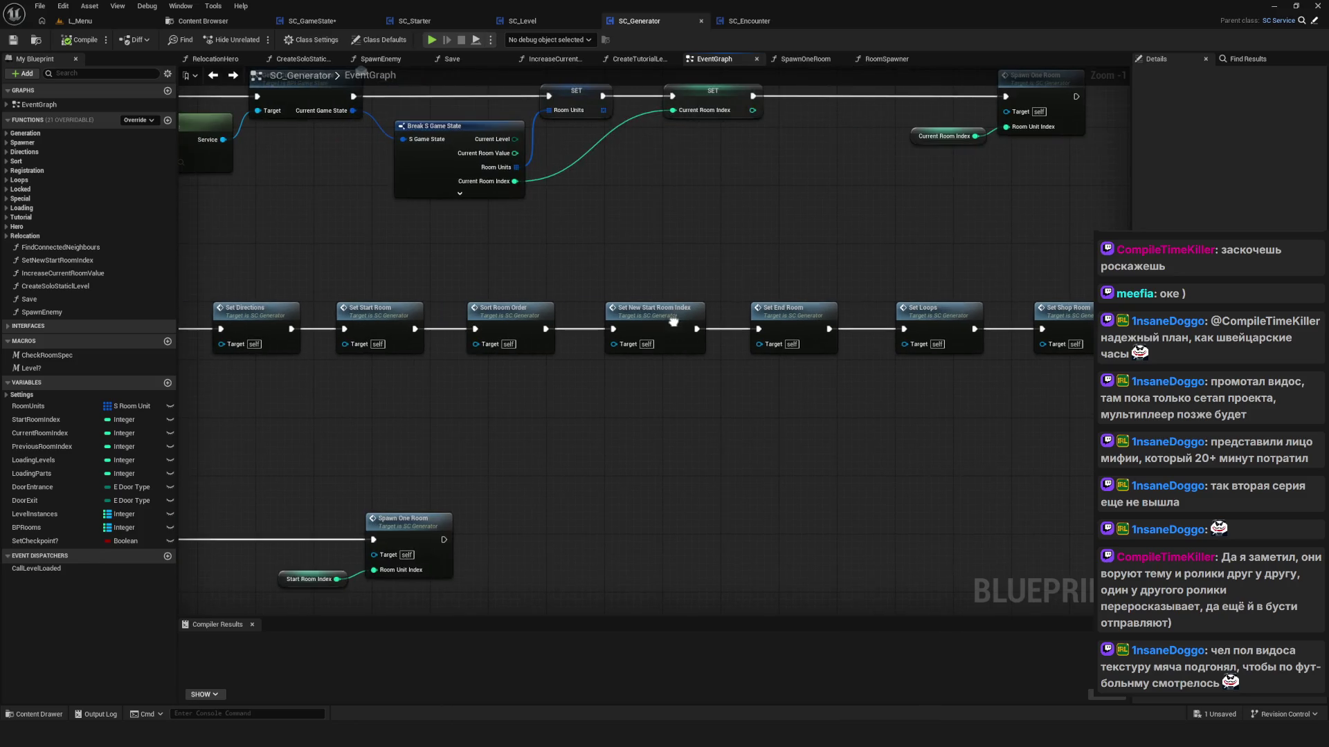
{"action": "left_click_drag", "start_coordinate": [530, 325], "coordinate": [842, 442]}
{"action": "left_click", "coordinate": [213, 75]}
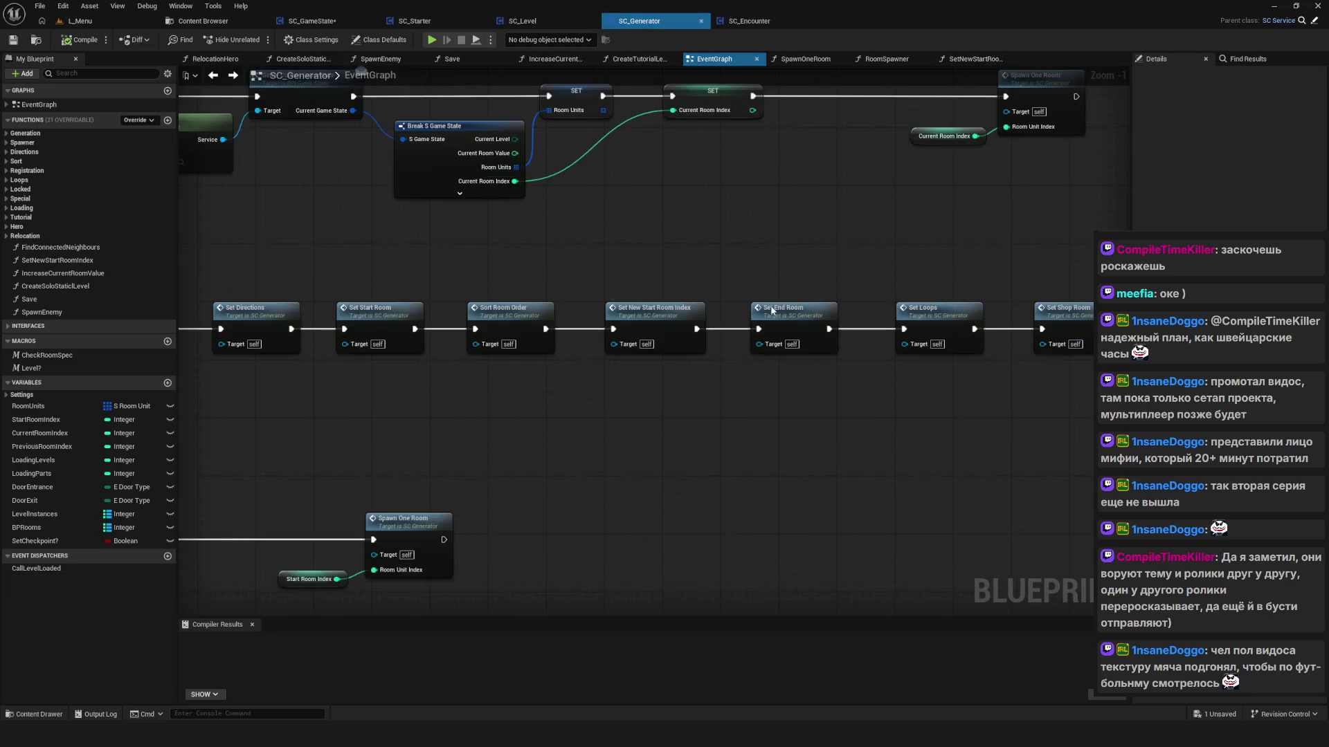
{"action": "left_click", "coordinate": [213, 75]}
Step: Select Start Room Index, then open Create Tutorial Level once more and come back
{"action": "left_click_drag", "start_coordinate": [578, 382], "coordinate": [616, 490]}
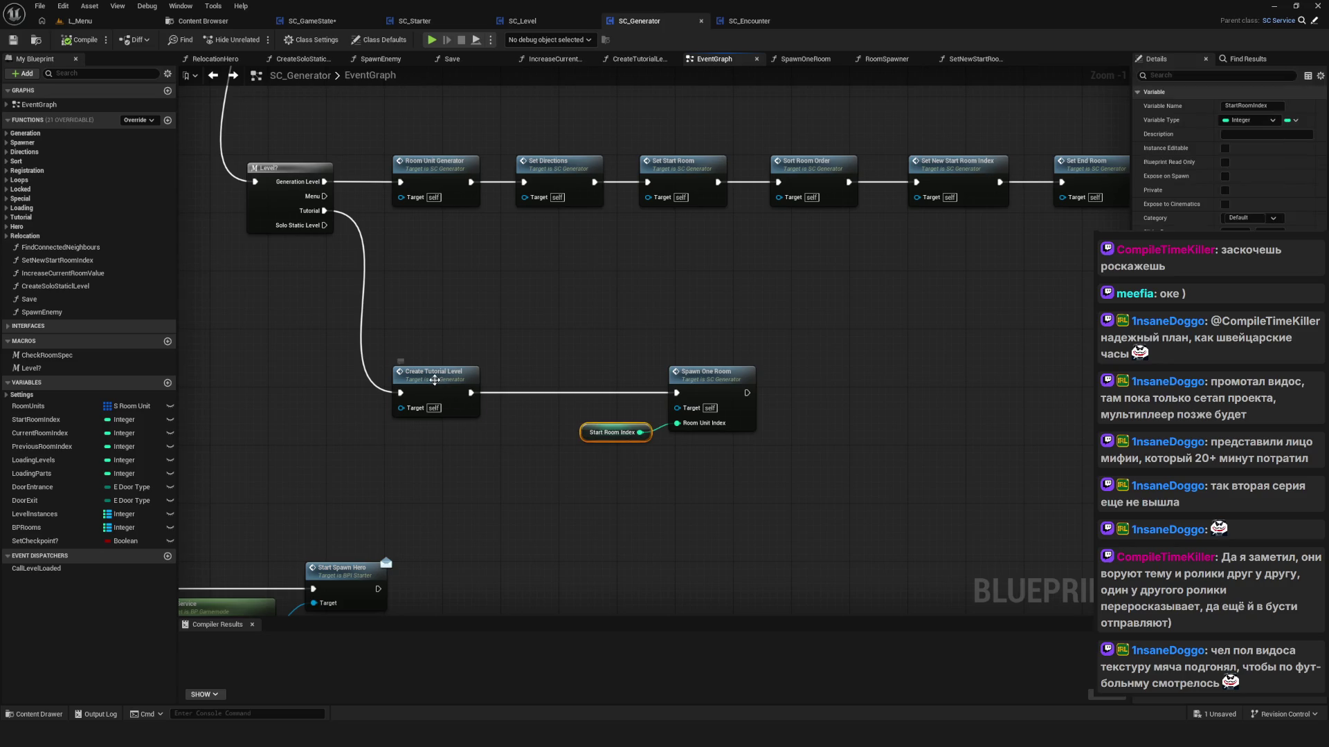
{"action": "left_click", "coordinate": [436, 385]}
{"action": "double_click", "coordinate": [435, 385]}
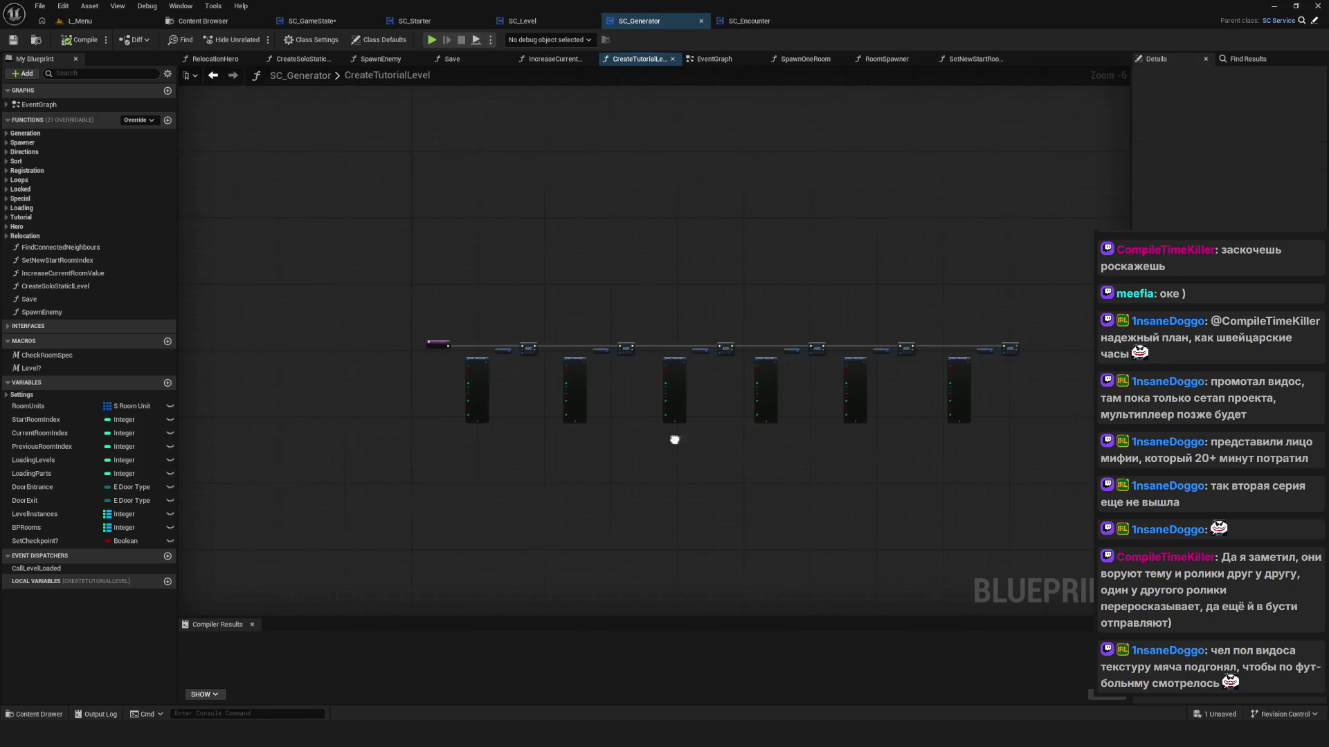
{"action": "left_click", "coordinate": [214, 75]}
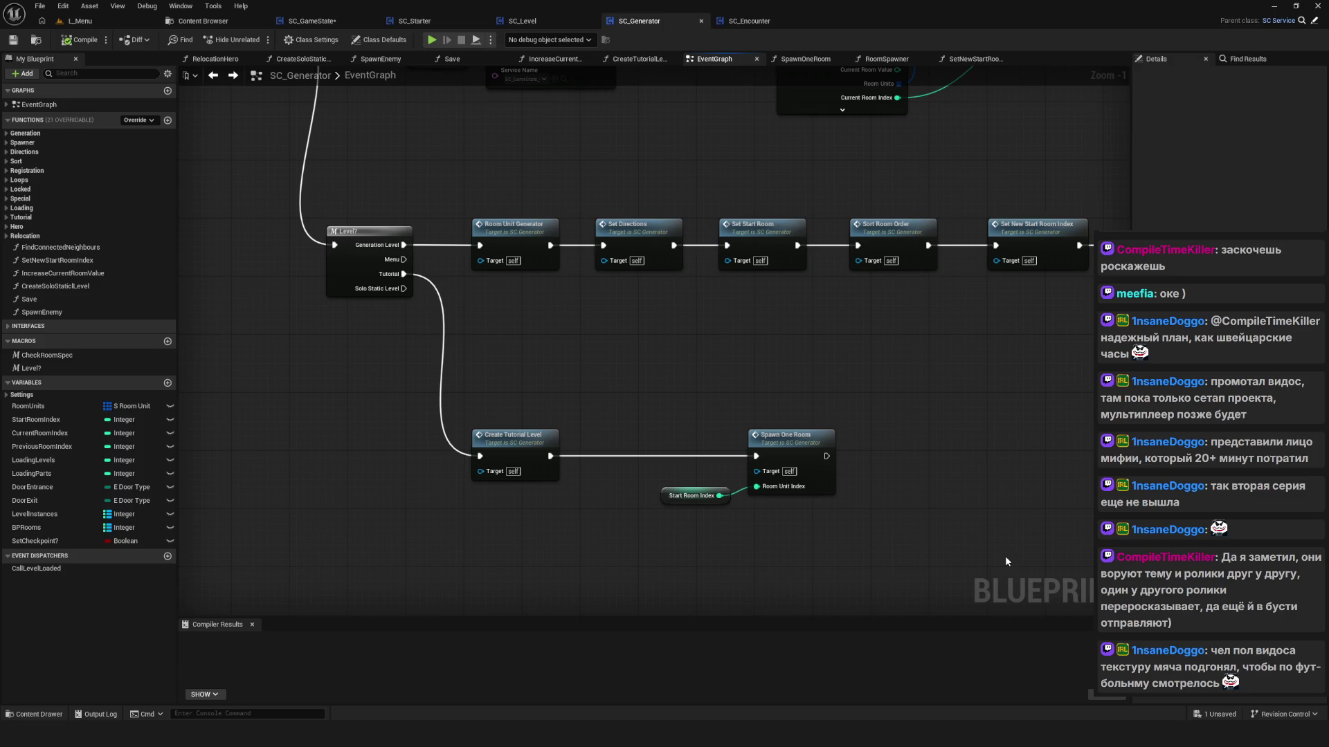
Step: Check Create Tutorial Level's Make S Room Unit nodes again and return to the EventGraph
{"action": "double_click", "coordinate": [550, 436]}
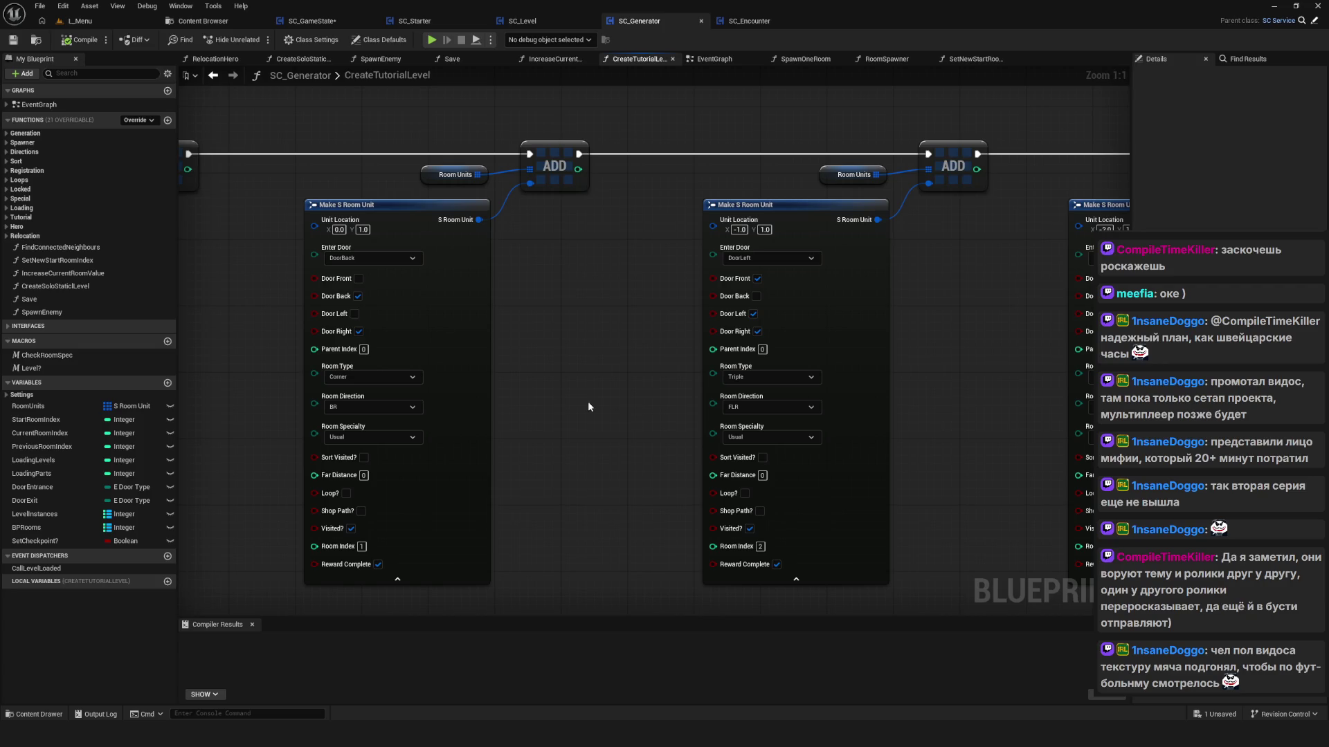
{"action": "left_click", "coordinate": [213, 75]}
{"action": "left_click_drag", "start_coordinate": [582, 363], "coordinate": [628, 416]}
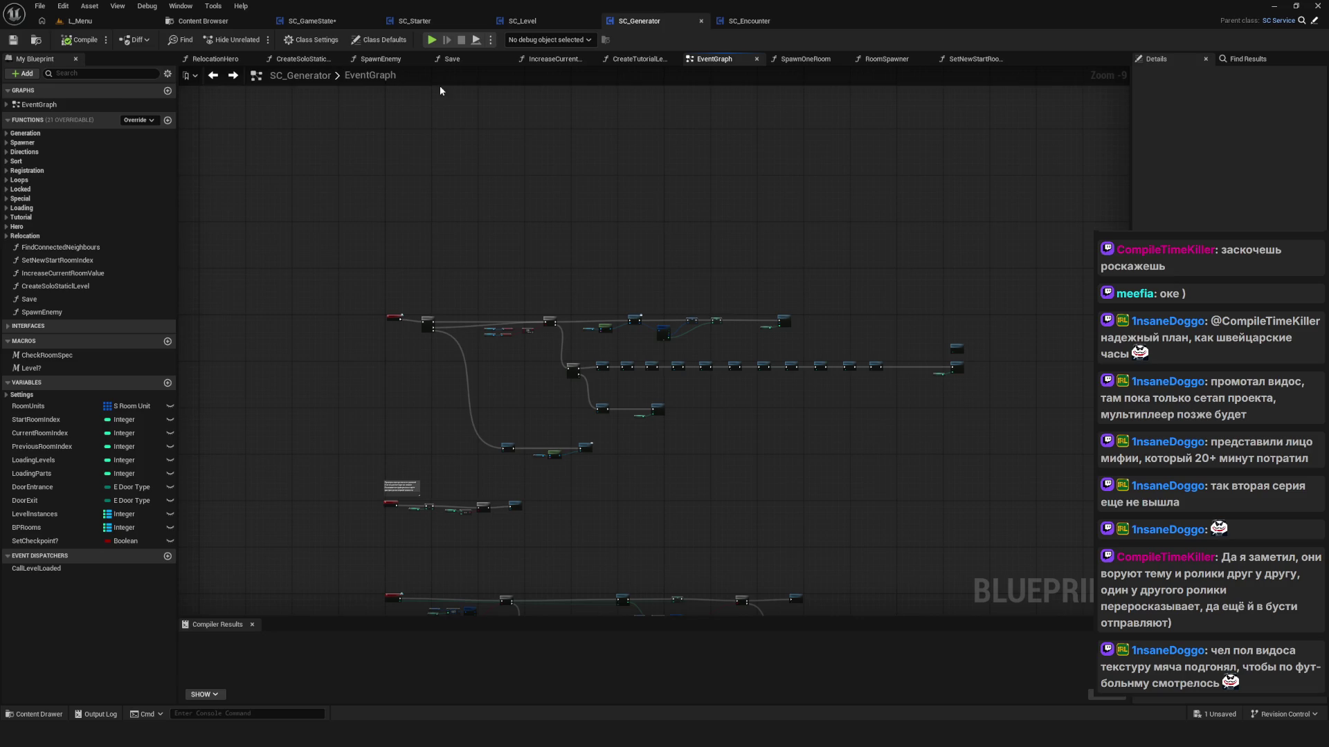
Step: Center the Level? branch and tutorial chain, then save SC_Generator
{"action": "scroll", "coordinate": [563, 326], "scroll_direction": "up", "scroll_amount": 3}
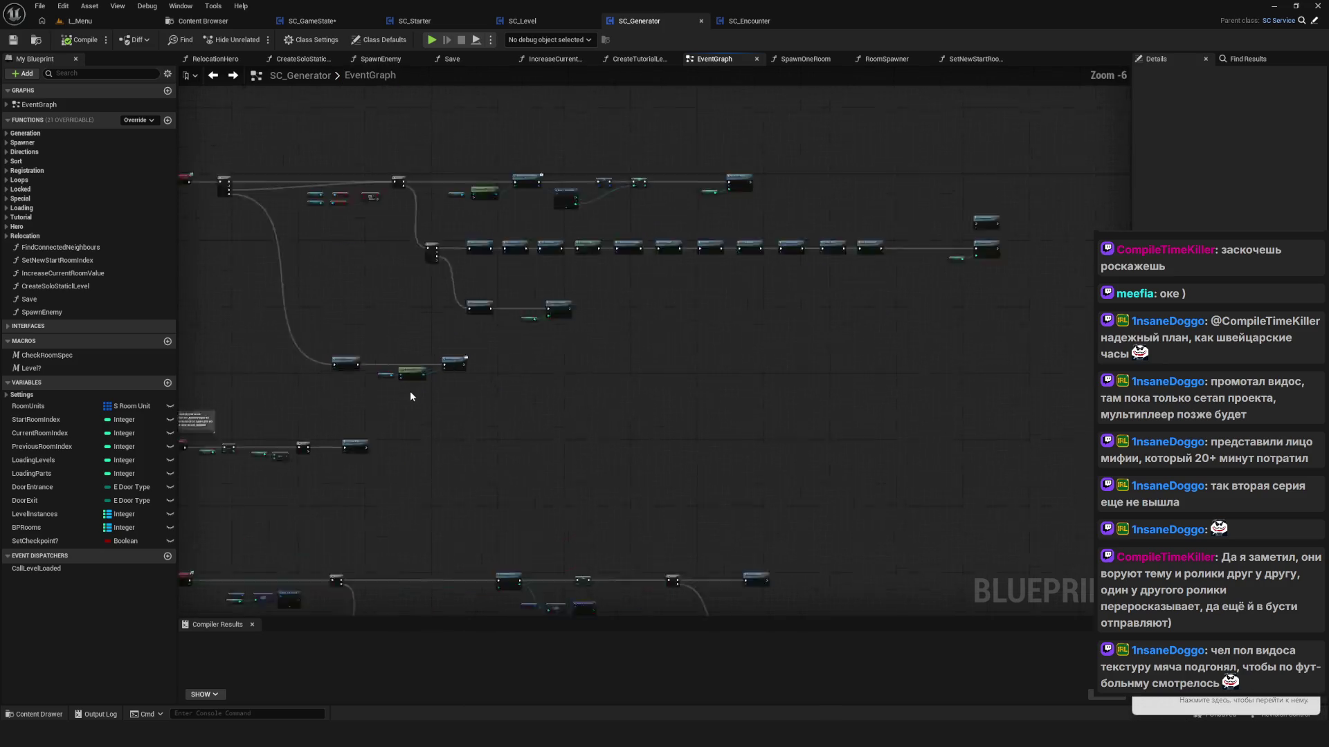
{"action": "scroll", "coordinate": [410, 396], "scroll_direction": "up", "scroll_amount": 4}
{"action": "scroll", "coordinate": [638, 532], "scroll_direction": "down", "scroll_amount": 6}
{"action": "scroll", "coordinate": [638, 531], "scroll_direction": "up", "scroll_amount": 5}
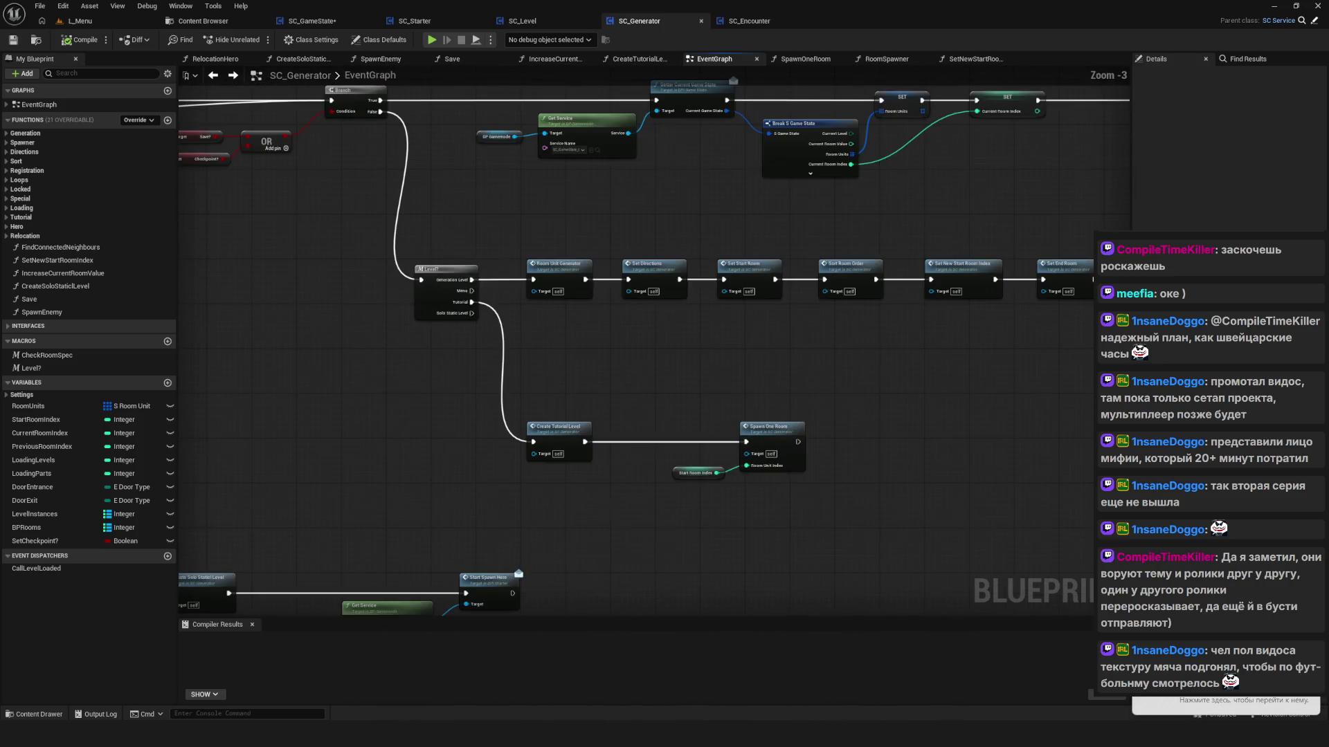
{"action": "mouse_move", "coordinate": [602, 505]}
{"action": "left_mouse_down"}
{"action": "mouse_move", "coordinate": [375, 509]}
{"action": "mouse_move", "coordinate": [479, 512]}
{"action": "left_mouse_up"}
{"action": "left_click", "coordinate": [15, 40]}
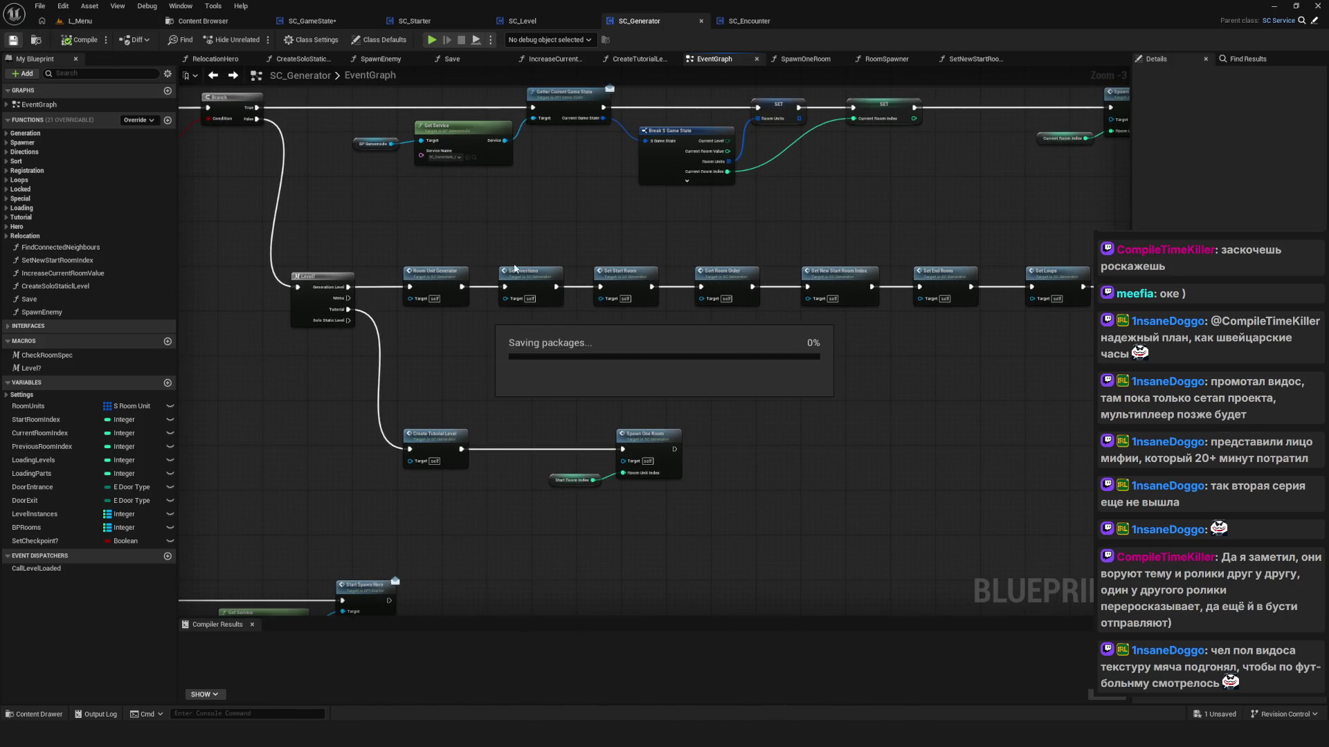
{"action": "mouse_move", "coordinate": [541, 405]}
{"action": "left_mouse_down"}
{"action": "mouse_move", "coordinate": [636, 400]}
{"action": "mouse_move", "coordinate": [387, 396]}
{"action": "left_mouse_up"}
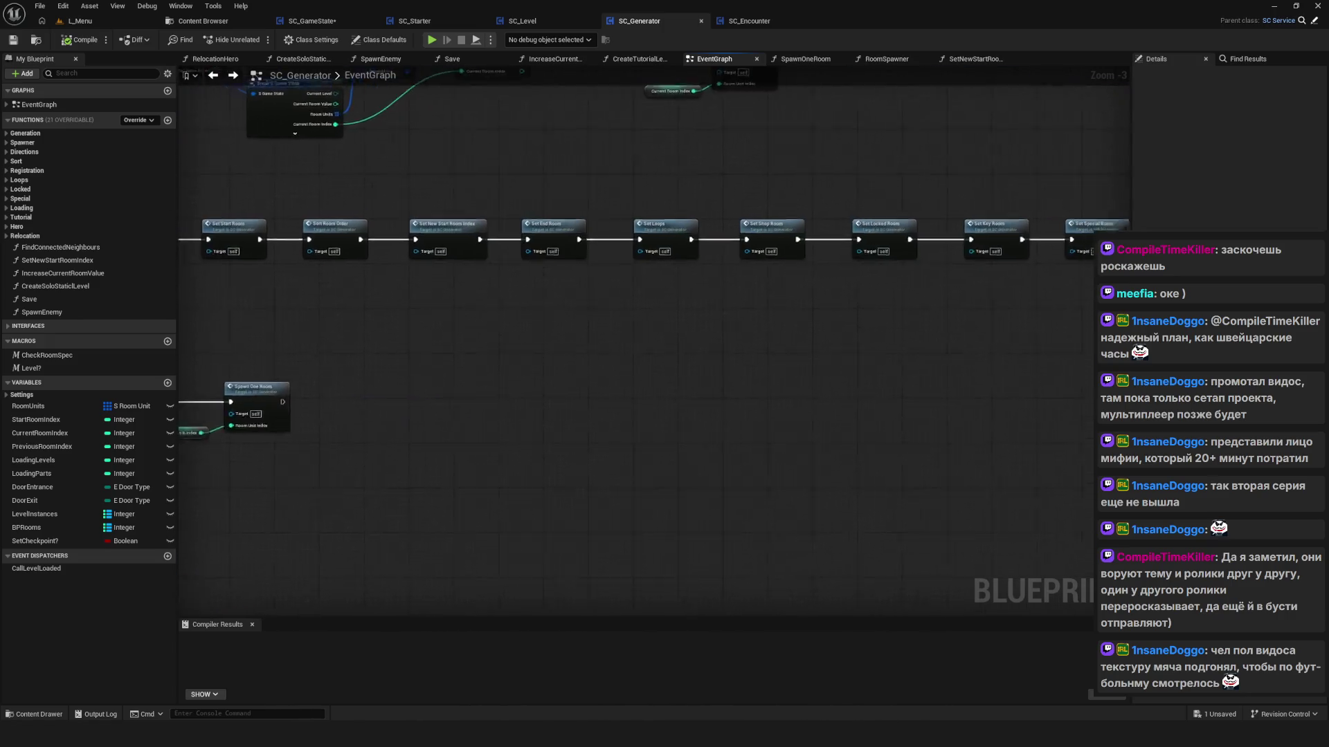
{"action": "left_click_drag", "start_coordinate": [830, 388], "coordinate": [589, 380]}
{"action": "left_click_drag", "start_coordinate": [1038, 374], "coordinate": [919, 364]}
{"action": "scroll", "coordinate": [919, 364], "scroll_direction": "up", "scroll_amount": 3}
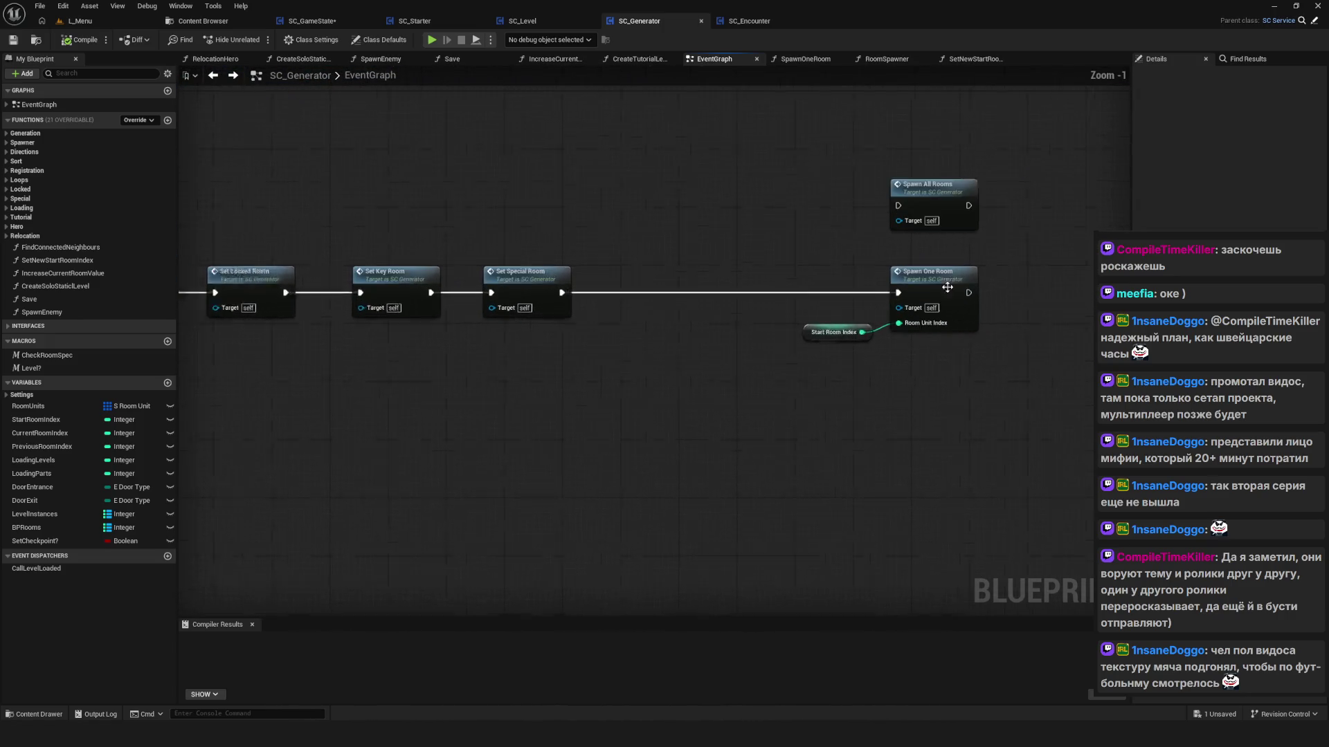
{"action": "mouse_move", "coordinate": [676, 247]}
{"action": "left_mouse_down"}
{"action": "mouse_move", "coordinate": [790, 318]}
{"action": "mouse_move", "coordinate": [1092, 436]}
{"action": "left_mouse_up"}
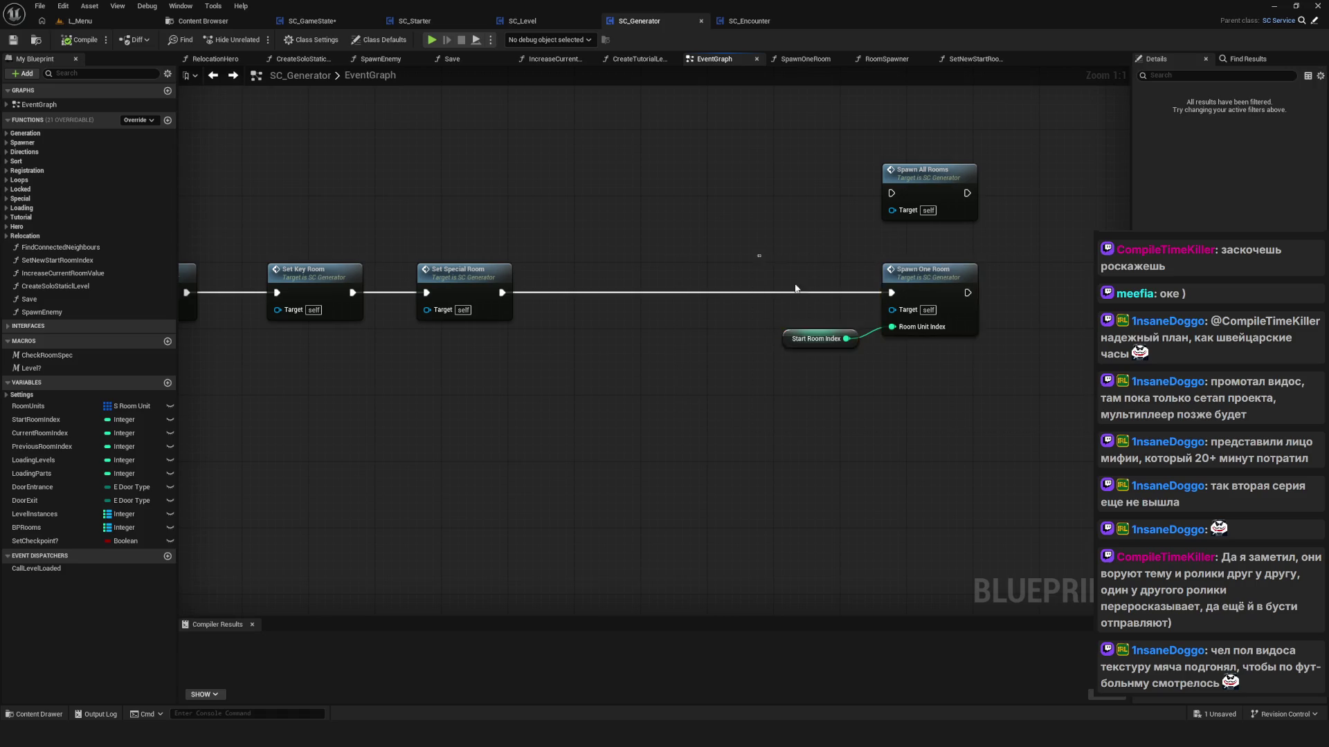
{"action": "scroll", "coordinate": [936, 375], "scroll_direction": "down", "scroll_amount": 7}
{"action": "left_click_drag", "start_coordinate": [728, 396], "coordinate": [640, 420]}
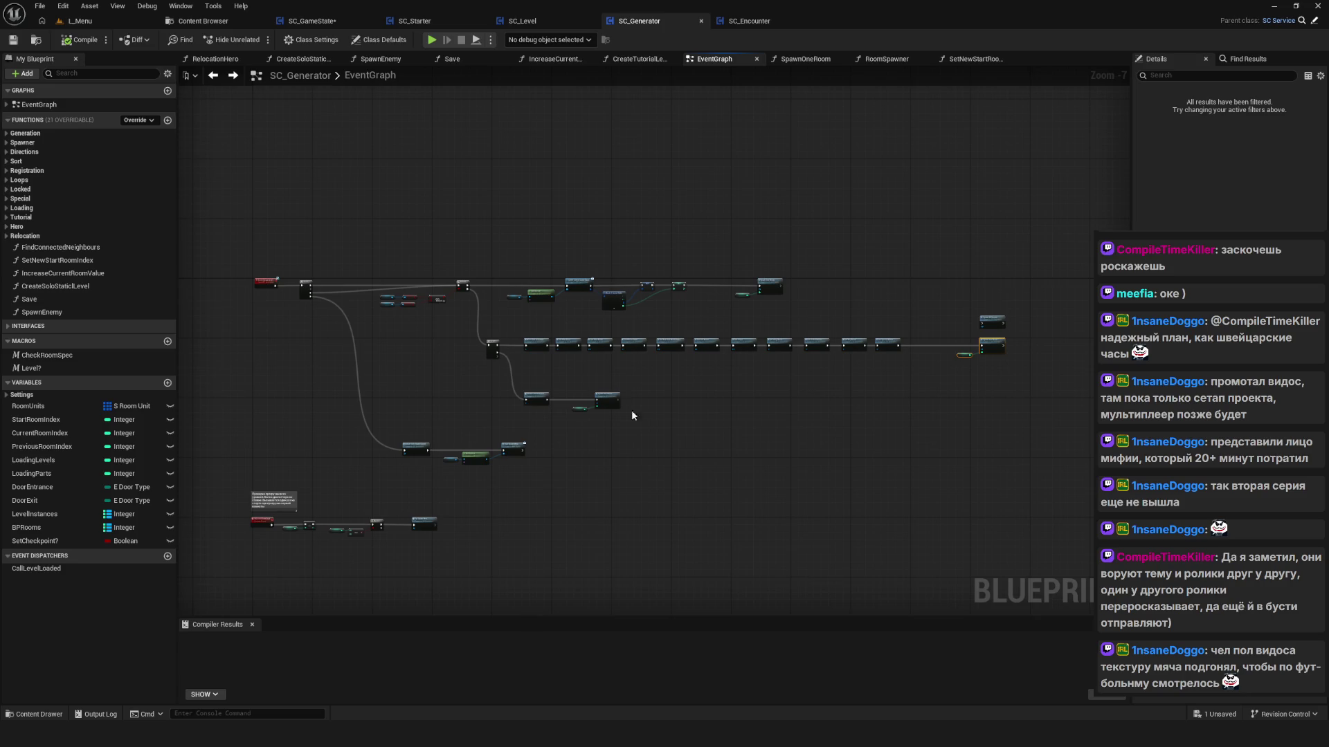
{"action": "scroll", "coordinate": [486, 347], "scroll_direction": "up", "scroll_amount": 6}
{"action": "mouse_move", "coordinate": [768, 387]}
{"action": "left_mouse_down"}
{"action": "mouse_move", "coordinate": [635, 392]}
{"action": "mouse_move", "coordinate": [654, 442]}
{"action": "mouse_move", "coordinate": [697, 475]}
{"action": "mouse_move", "coordinate": [691, 451]}
{"action": "mouse_move", "coordinate": [618, 385]}
{"action": "left_mouse_up"}
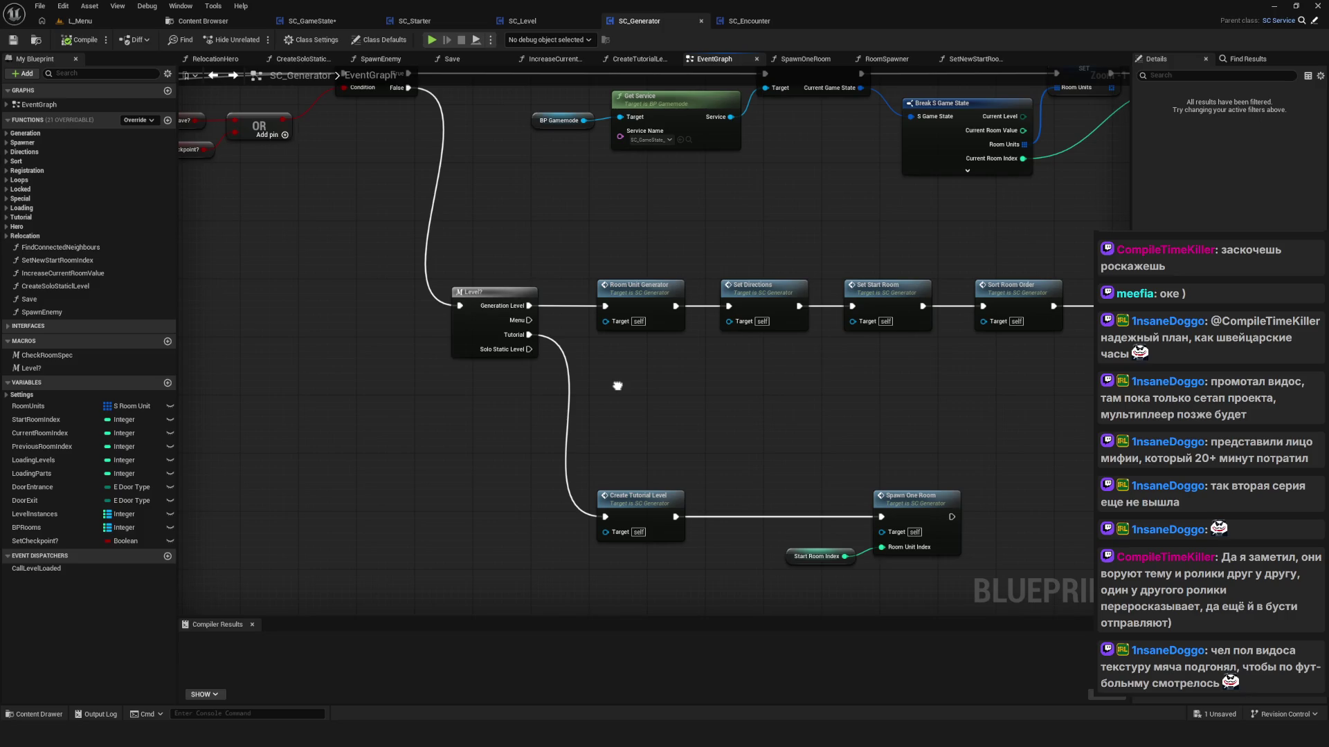
{"action": "mouse_move", "coordinate": [617, 385]}
{"action": "left_mouse_down"}
{"action": "mouse_move", "coordinate": [953, 460]}
{"action": "mouse_move", "coordinate": [1178, 460]}
{"action": "mouse_move", "coordinate": [562, 378]}
{"action": "left_mouse_up"}
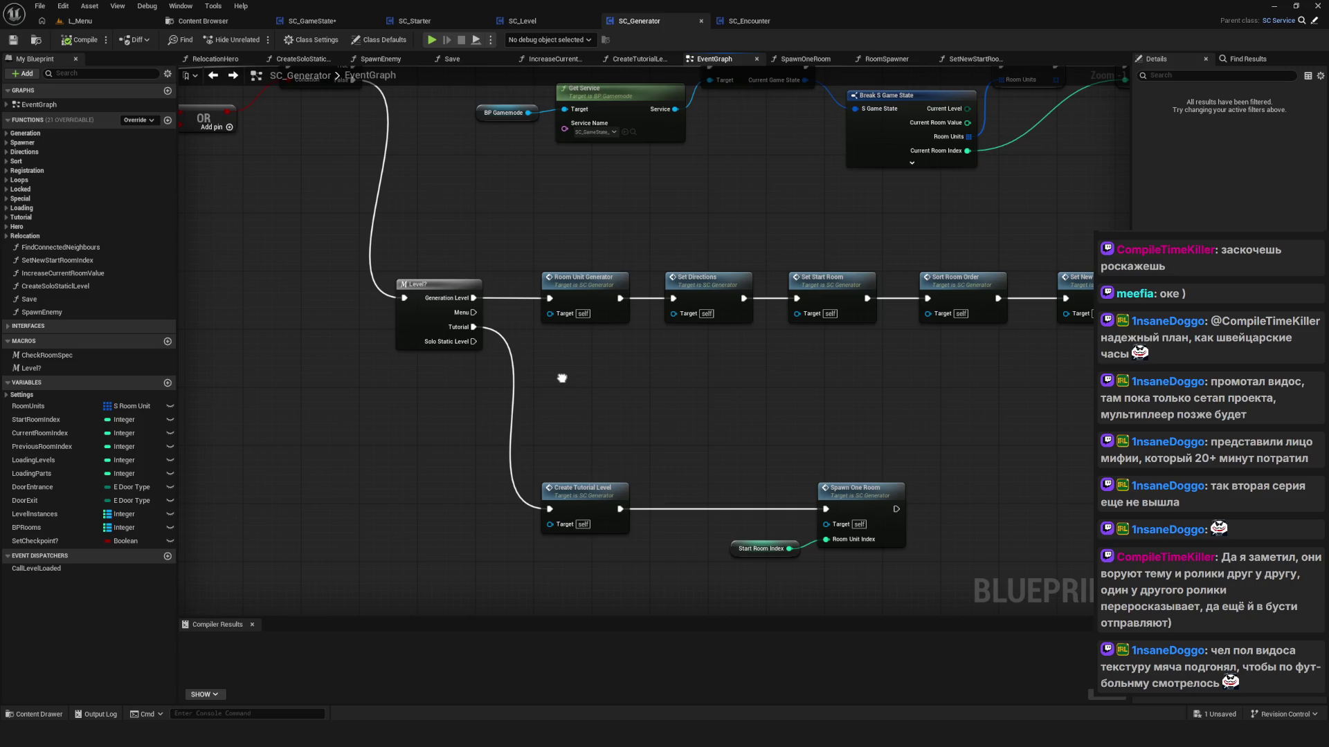
{"action": "mouse_move", "coordinate": [562, 378]}
{"action": "left_mouse_down"}
{"action": "mouse_move", "coordinate": [375, 347]}
{"action": "mouse_move", "coordinate": [263, 363]}
{"action": "mouse_move", "coordinate": [208, 322]}
{"action": "mouse_move", "coordinate": [187, 338]}
{"action": "mouse_move", "coordinate": [203, 354]}
{"action": "mouse_move", "coordinate": [339, 338]}
{"action": "left_mouse_up"}
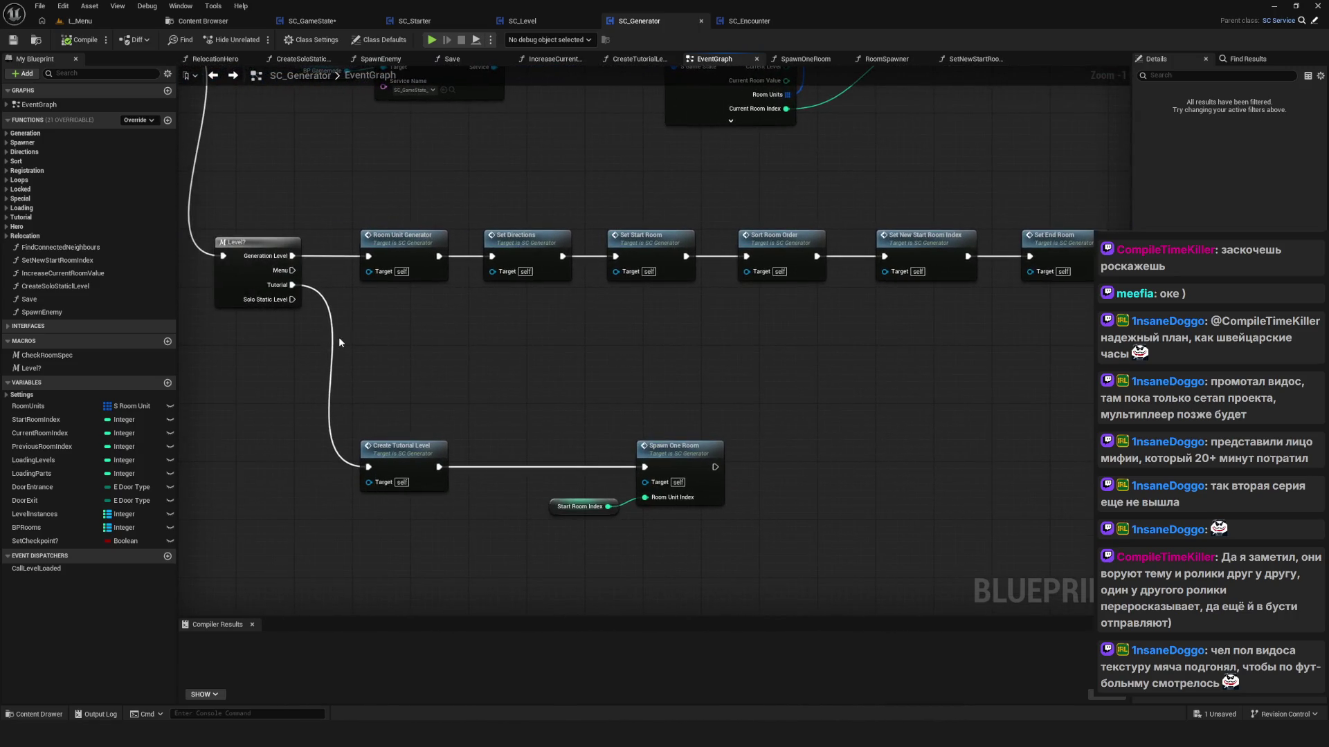
Step: Reposition the Create Tutorial Level, Spawn One Room and Start Room Index nodes near the main chain
{"action": "scroll", "coordinate": [338, 338], "scroll_direction": "down", "scroll_amount": 6}
{"action": "left_click_drag", "start_coordinate": [377, 421], "coordinate": [642, 369]}
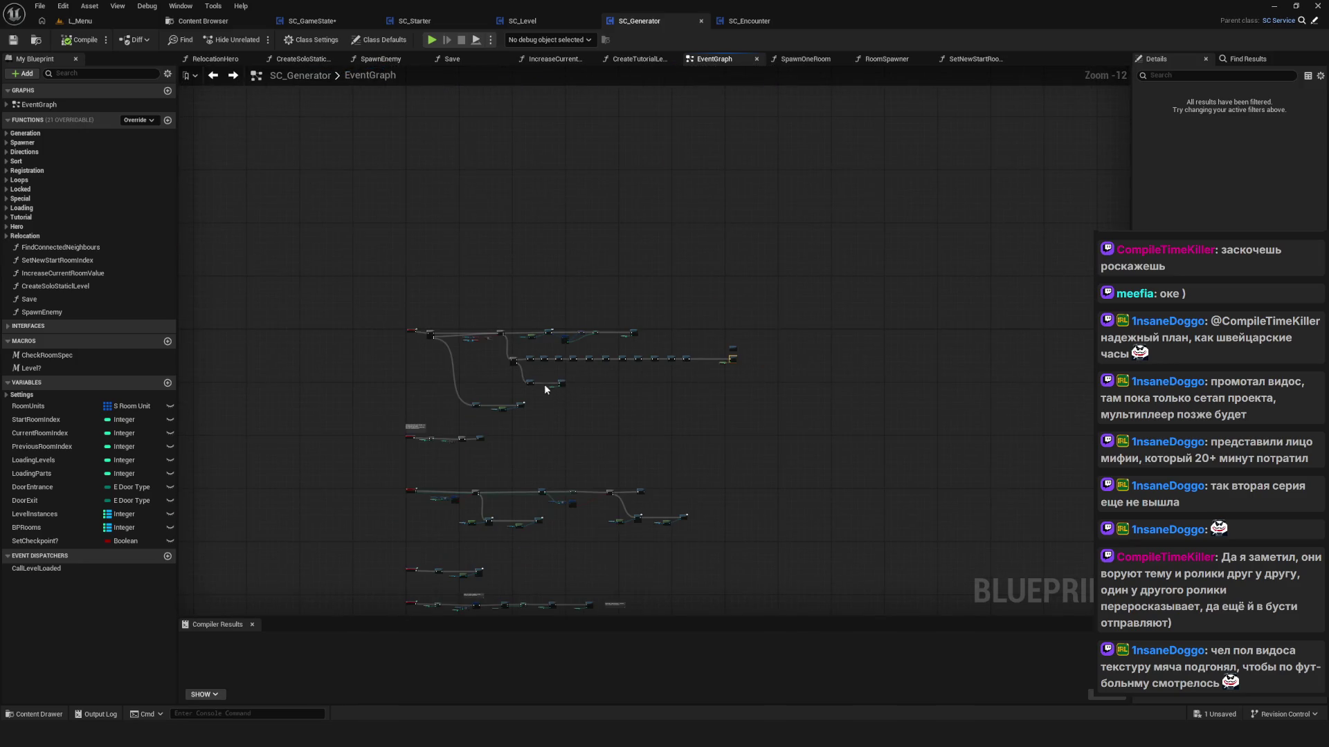
{"action": "scroll", "coordinate": [421, 355], "scroll_direction": "up", "scroll_amount": 4}
{"action": "left_click_drag", "start_coordinate": [490, 357], "coordinate": [892, 440]}
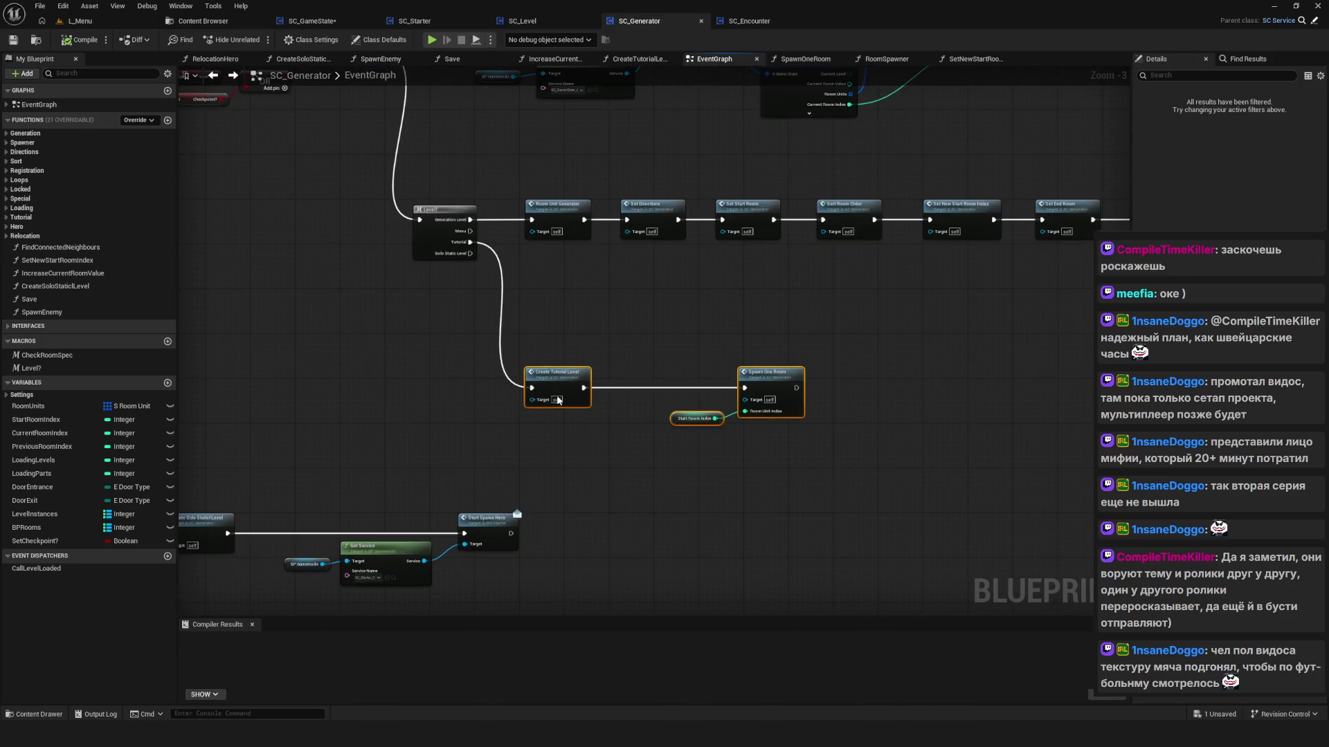
{"action": "left_click_drag", "start_coordinate": [552, 382], "coordinate": [556, 455]}
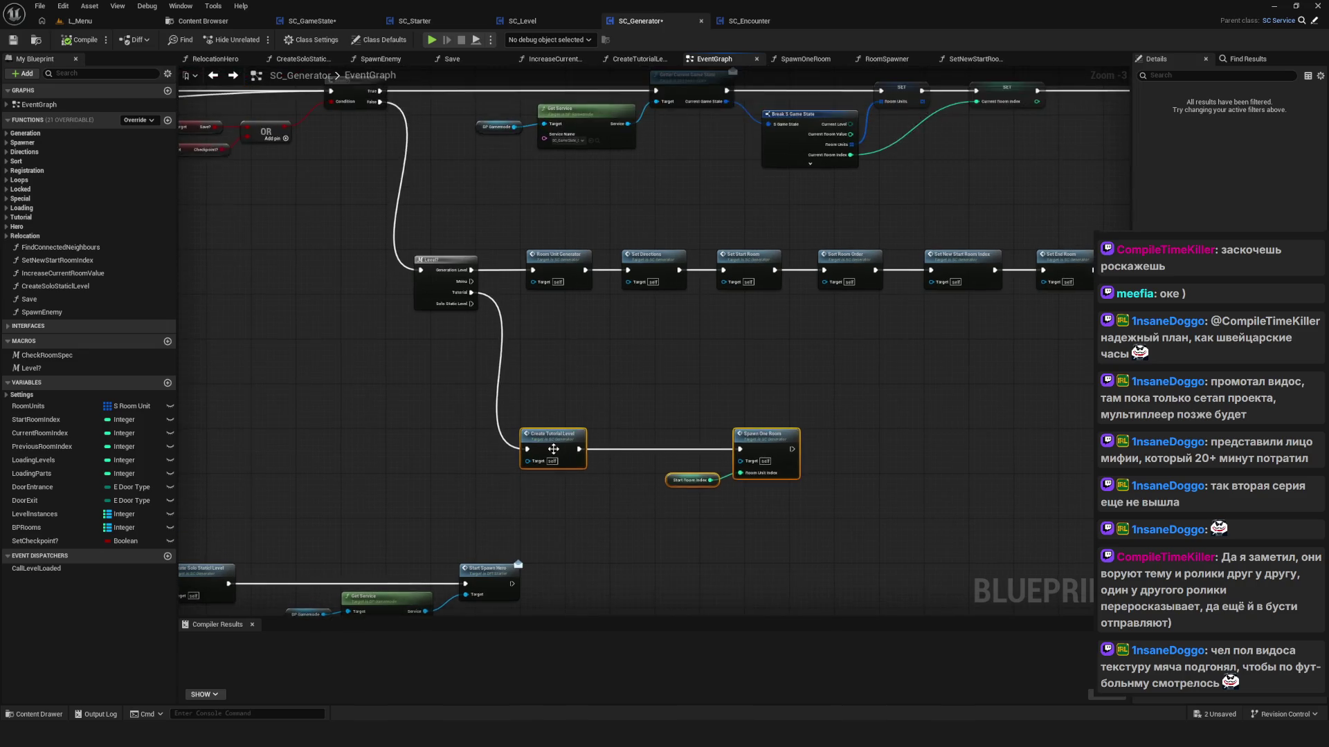
{"action": "scroll", "coordinate": [542, 387], "scroll_direction": "down", "scroll_amount": 5}
{"action": "scroll", "coordinate": [491, 391], "scroll_direction": "up", "scroll_amount": 4}
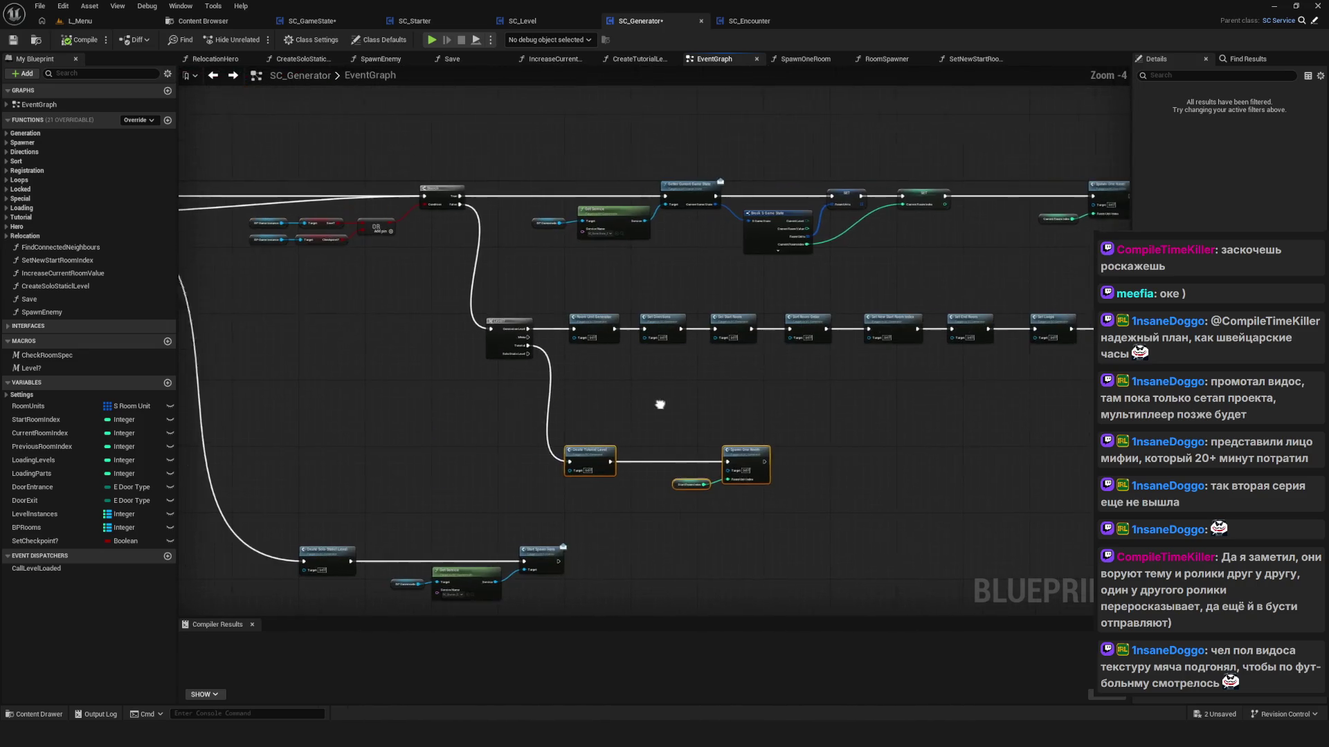
{"action": "left_click_drag", "start_coordinate": [467, 356], "coordinate": [363, 317]}
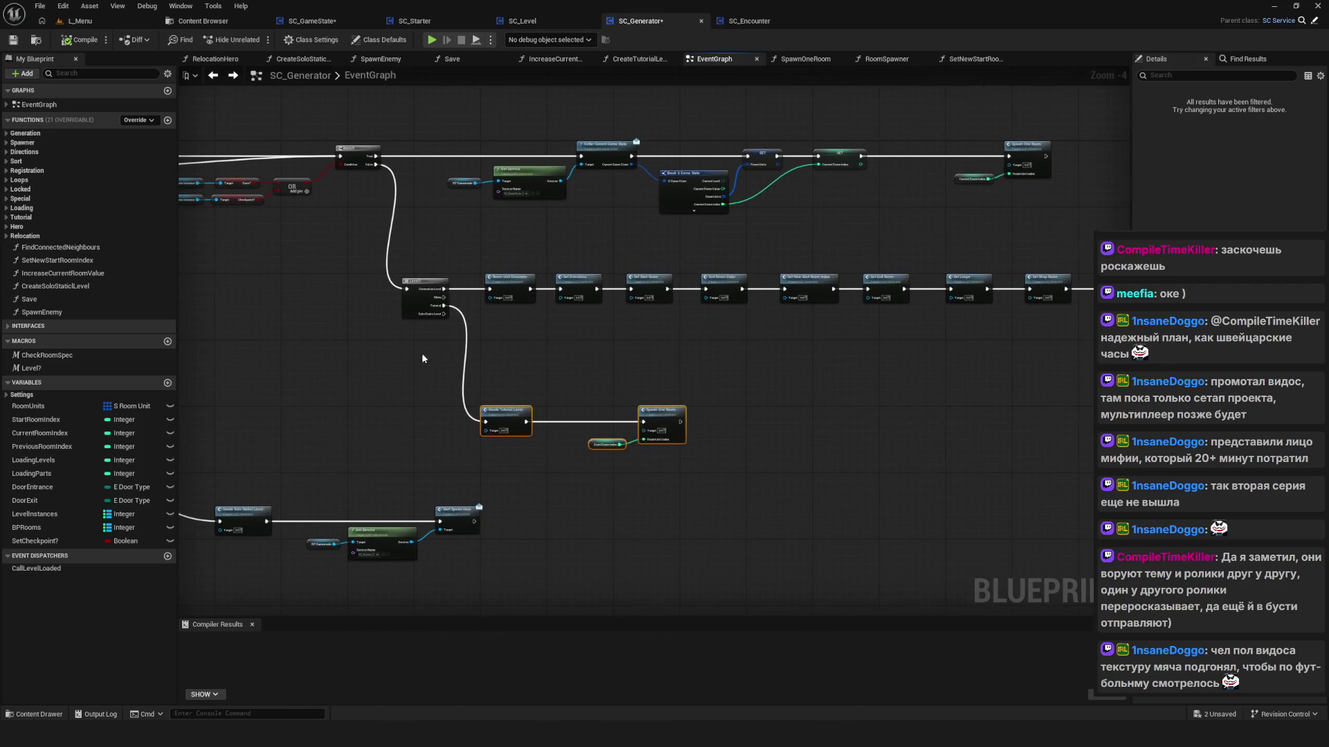
{"action": "left_click_drag", "start_coordinate": [415, 365], "coordinate": [830, 463]}
{"action": "left_click_drag", "start_coordinate": [514, 420], "coordinate": [513, 353]}
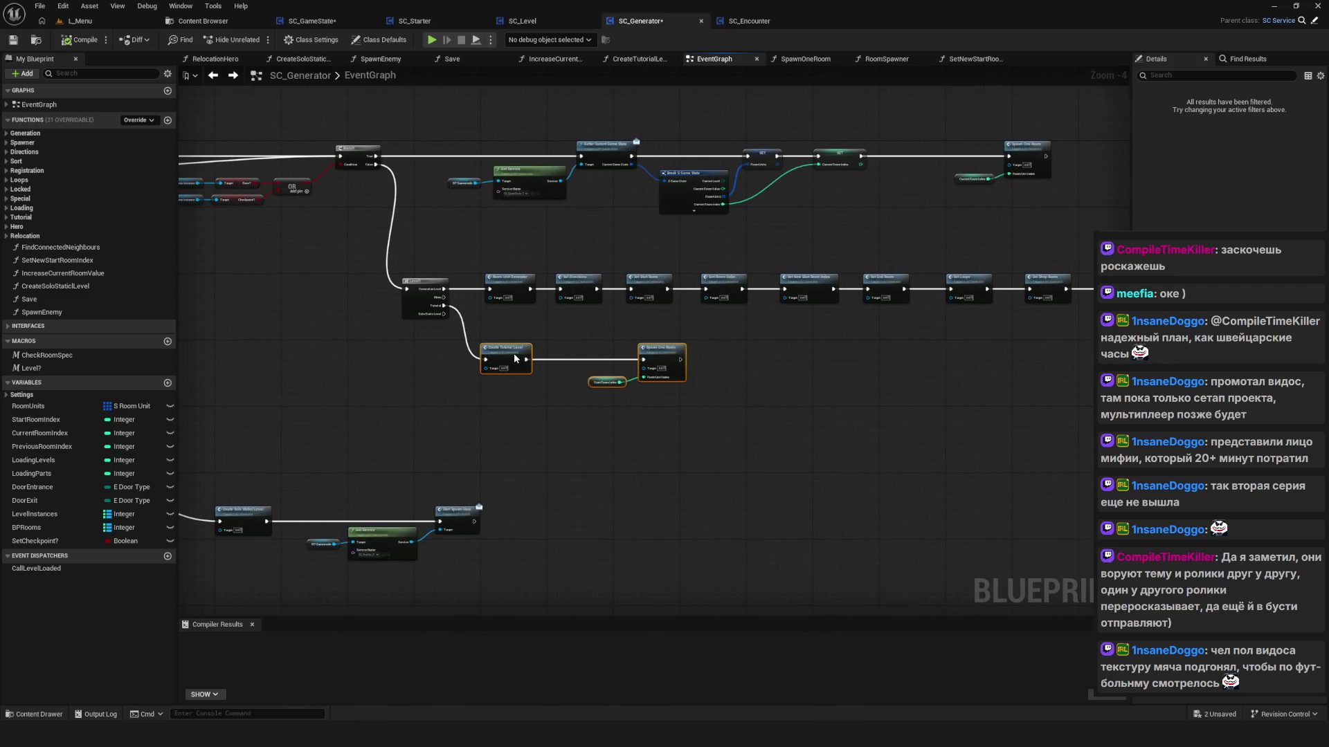
{"action": "mouse_move", "coordinate": [626, 386]}
{"action": "left_mouse_down"}
{"action": "mouse_move", "coordinate": [738, 425]}
{"action": "mouse_move", "coordinate": [723, 426]}
{"action": "left_mouse_up"}
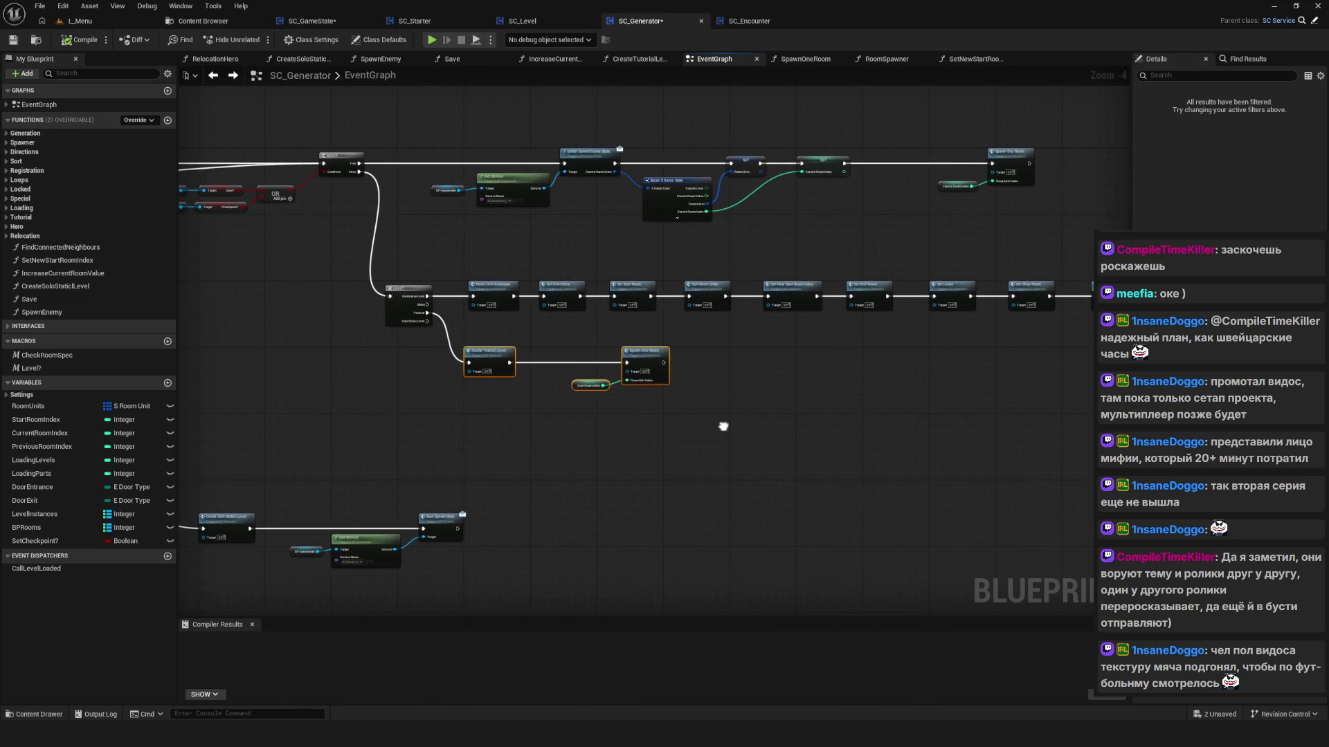
{"action": "left_click_drag", "start_coordinate": [485, 362], "coordinate": [485, 395]}
Step: Select the Start Room Index node, clear the selection, save SC_Generator and bring up the Content Browser
{"action": "scroll", "coordinate": [605, 408], "scroll_direction": "up", "scroll_amount": 4}
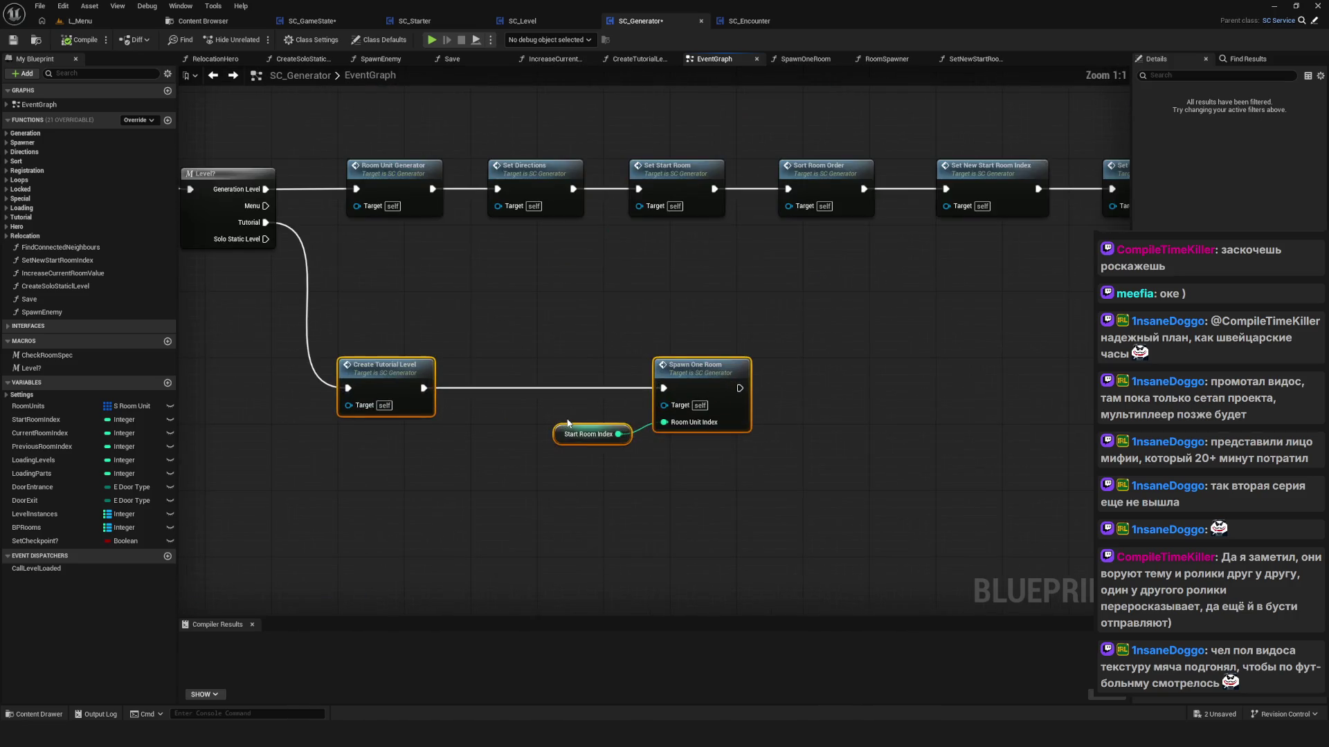
{"action": "left_click_drag", "start_coordinate": [927, 428], "coordinate": [871, 423]}
{"action": "left_click_drag", "start_coordinate": [490, 395], "coordinate": [531, 472]}
{"action": "scroll", "coordinate": [642, 455], "scroll_direction": "down", "scroll_amount": 9}
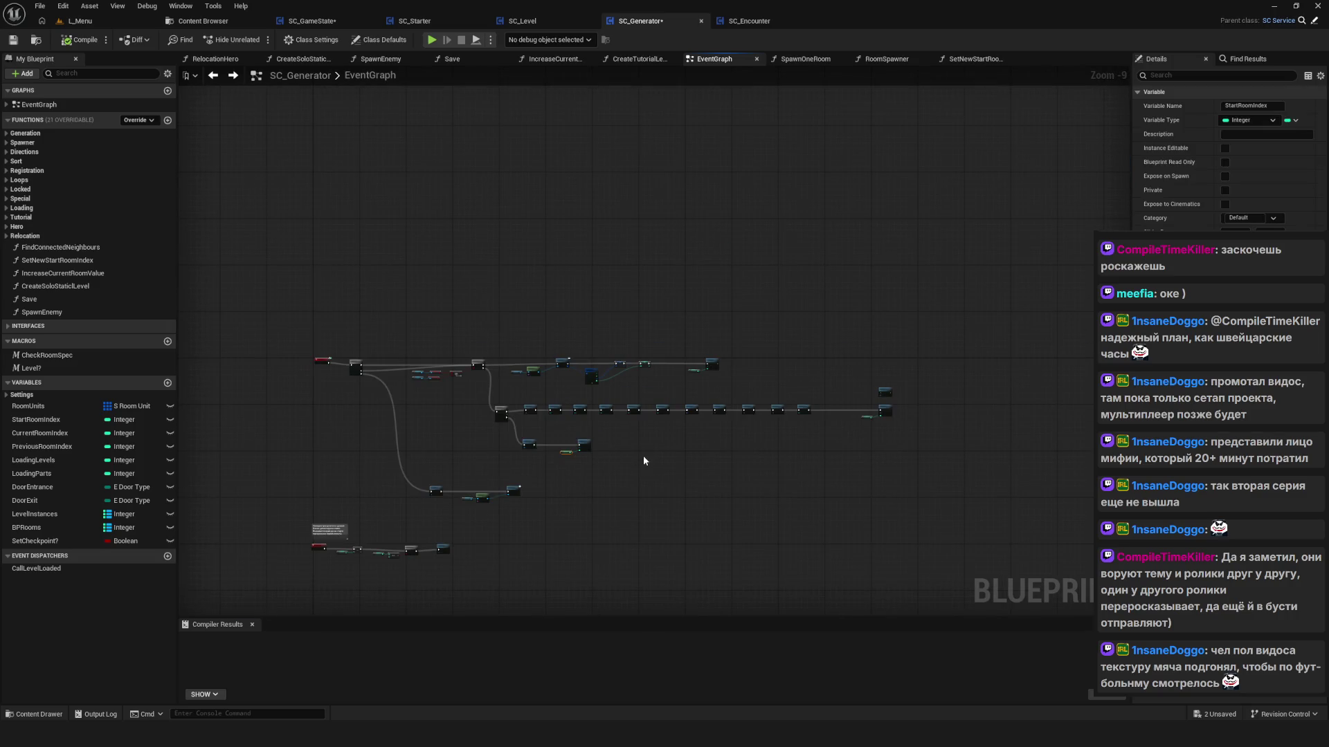
{"action": "scroll", "coordinate": [637, 423], "scroll_direction": "up", "scroll_amount": 8}
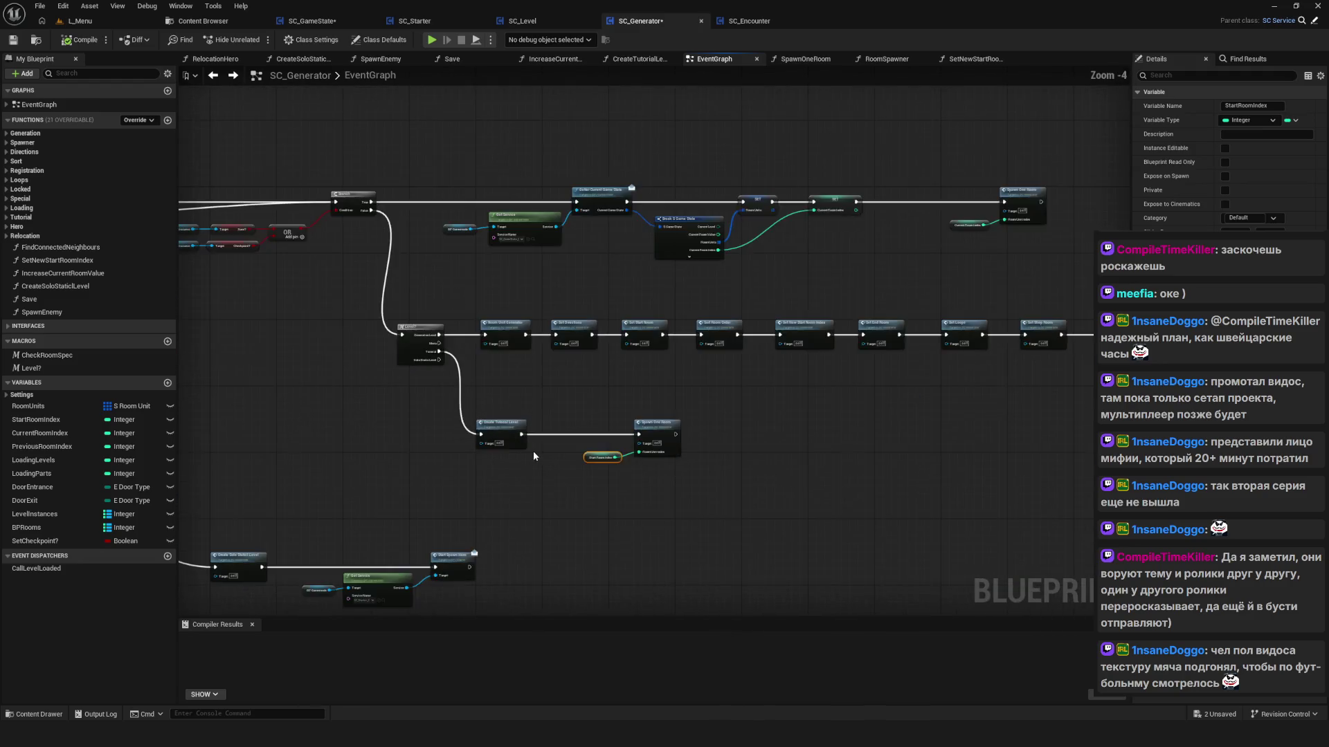
{"action": "left_click_drag", "start_coordinate": [579, 469], "coordinate": [583, 443]}
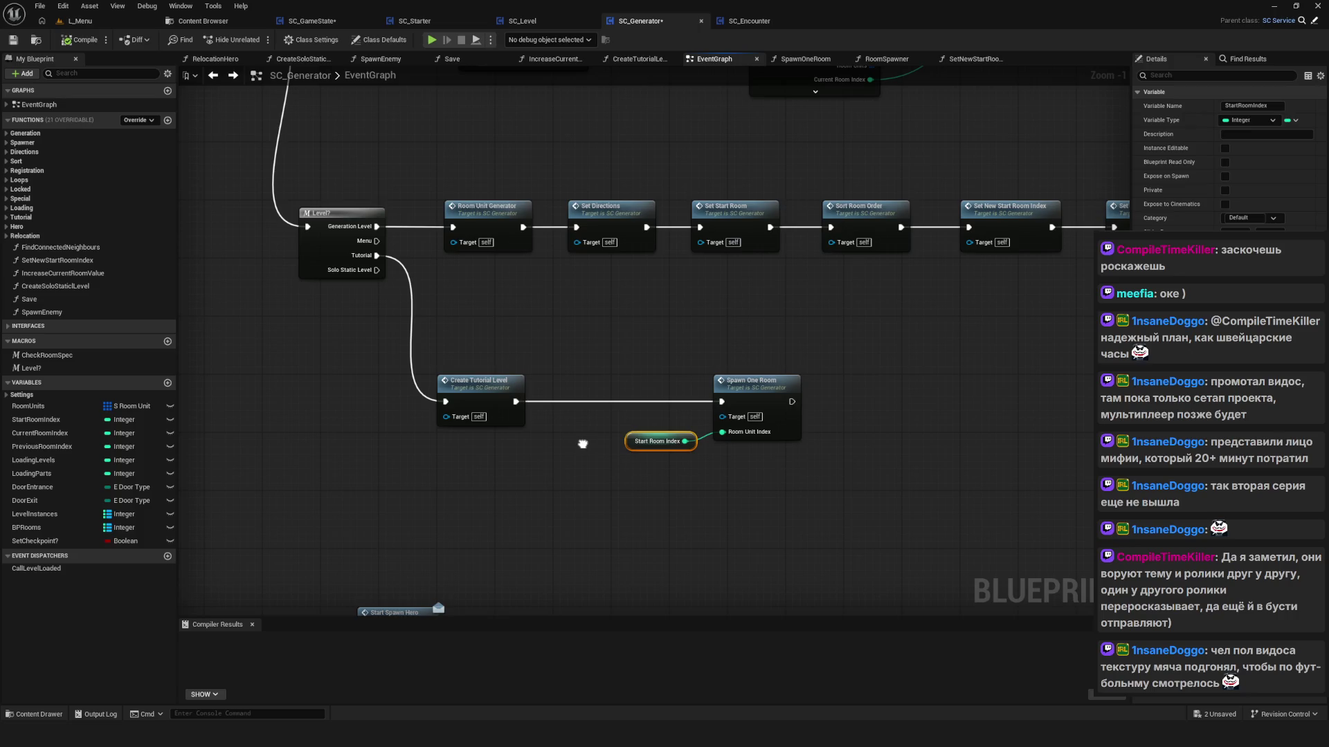
{"action": "mouse_move", "coordinate": [582, 444]}
{"action": "left_mouse_down"}
{"action": "mouse_move", "coordinate": [344, 389]}
{"action": "mouse_move", "coordinate": [650, 506]}
{"action": "mouse_move", "coordinate": [469, 498]}
{"action": "left_mouse_up"}
{"action": "scroll", "coordinate": [617, 472], "scroll_direction": "down", "scroll_amount": 4}
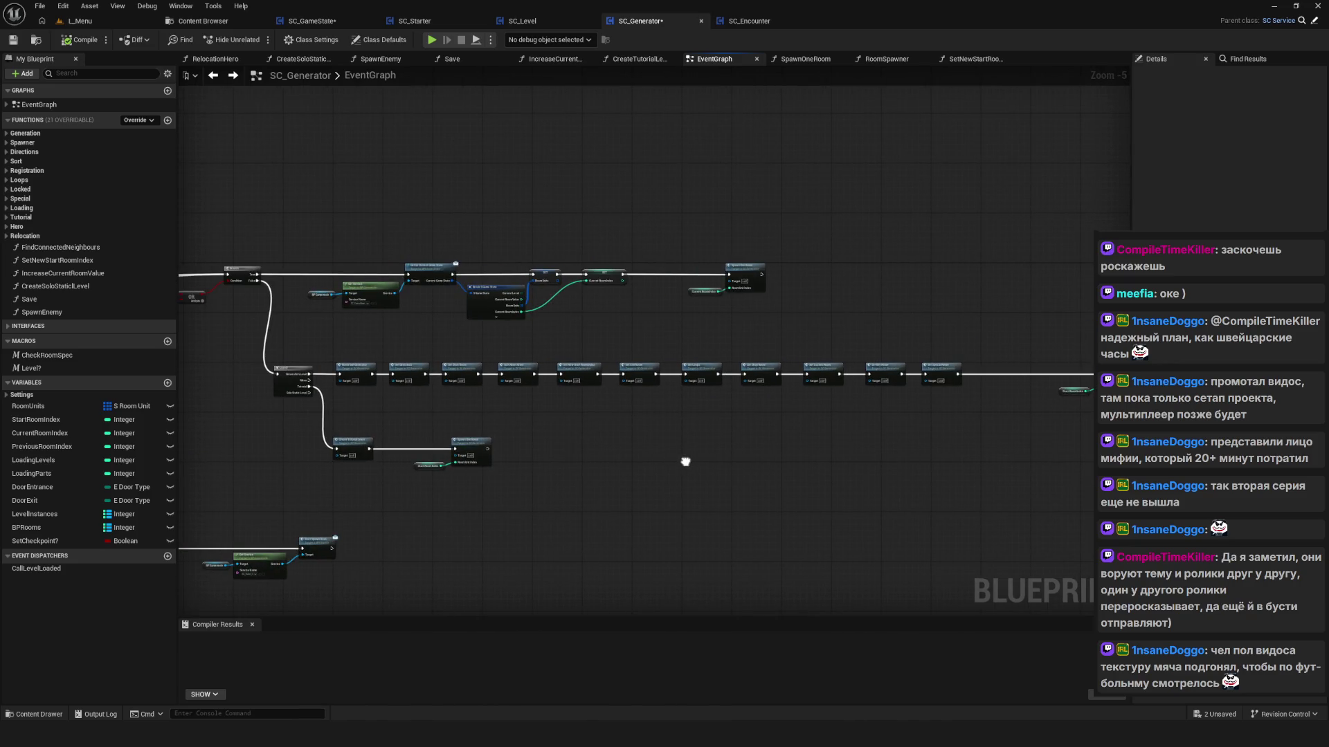
{"action": "left_click_drag", "start_coordinate": [685, 462], "coordinate": [698, 454]}
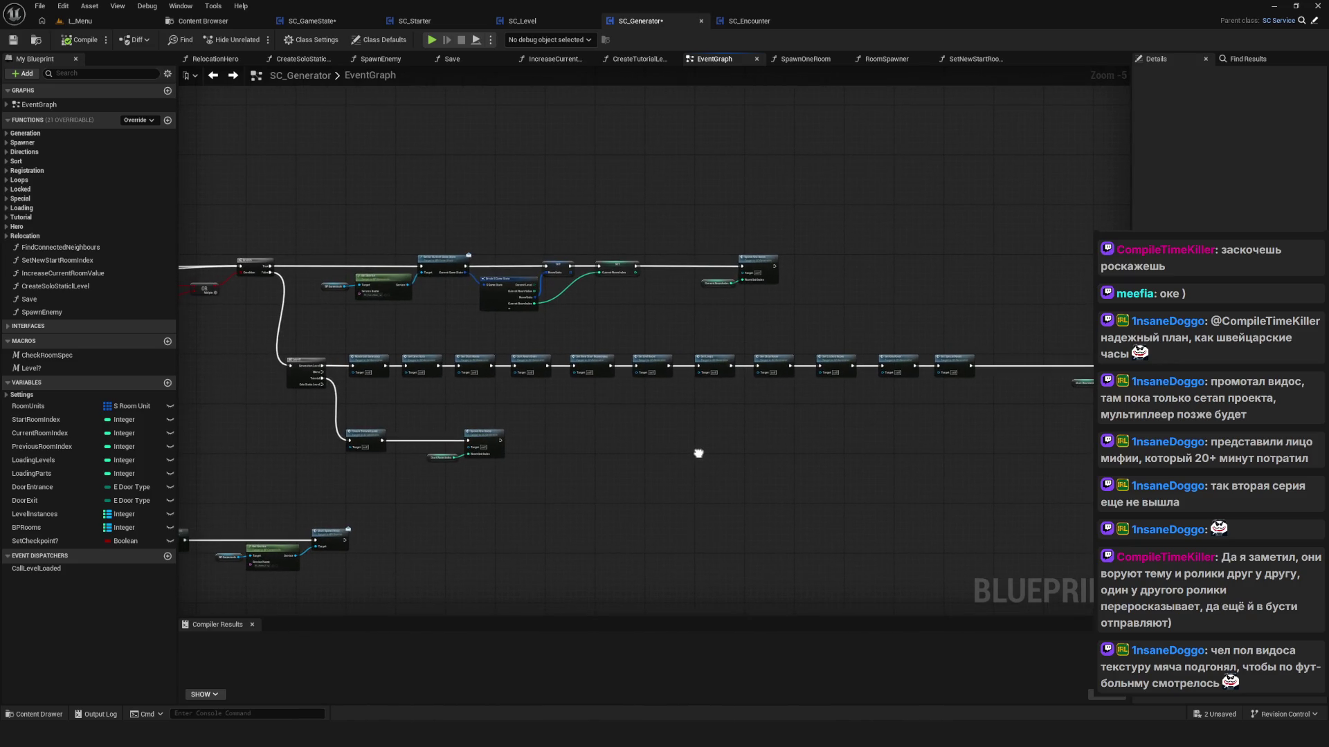
{"action": "left_click", "coordinate": [13, 39]}
{"action": "left_click", "coordinate": [203, 21]}
Step: Open Core > Game > BP_GameInstance and expand its Level, Save, Tag and Load variable categories
{"action": "left_click", "coordinate": [41, 199]}
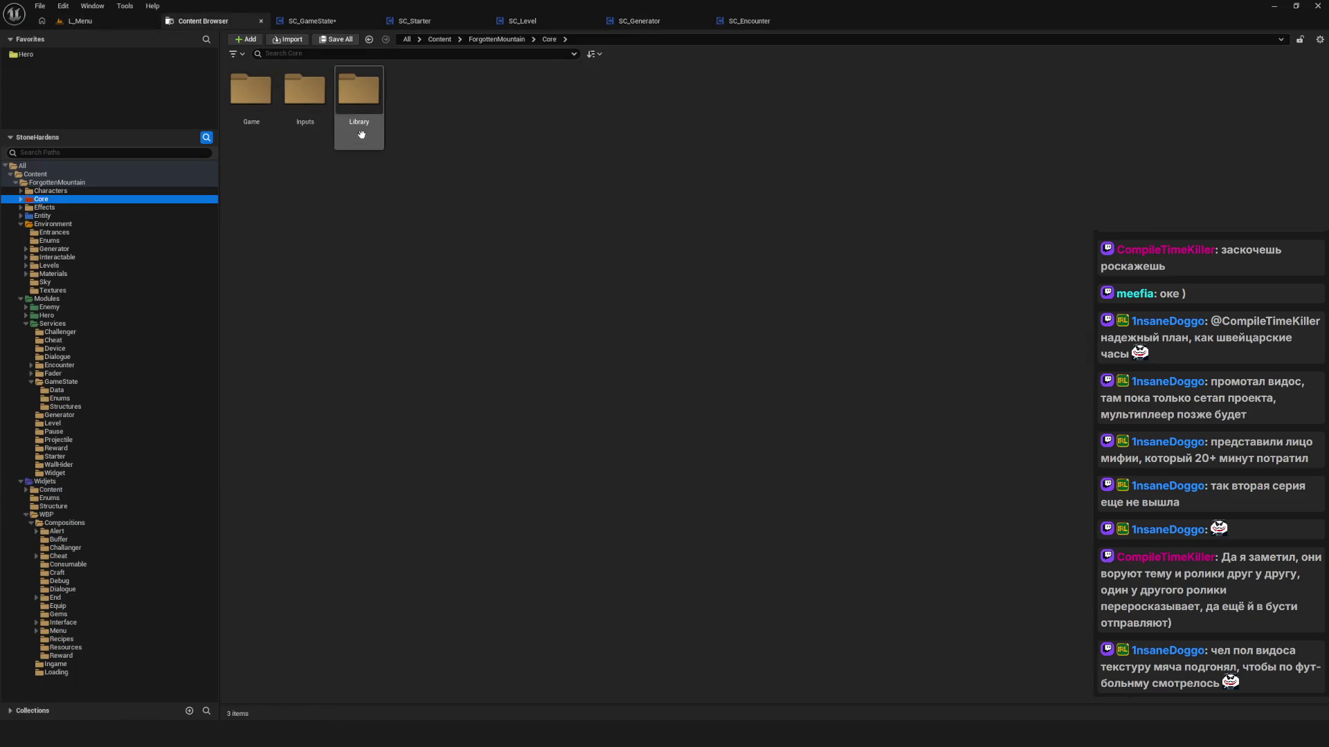
{"action": "left_click", "coordinate": [235, 97]}
{"action": "double_click", "coordinate": [235, 96]}
{"action": "double_click", "coordinate": [305, 94]}
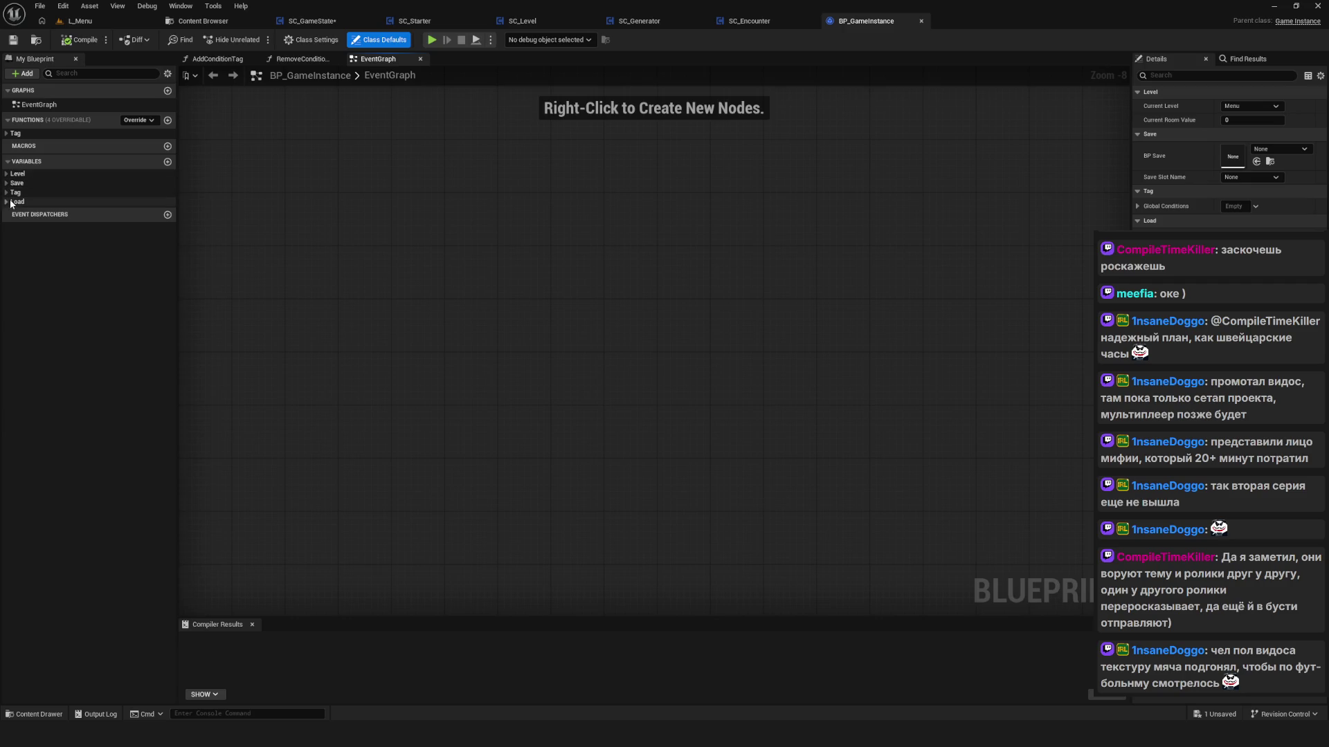
{"action": "left_click", "coordinate": [7, 174]}
{"action": "left_click", "coordinate": [7, 210]}
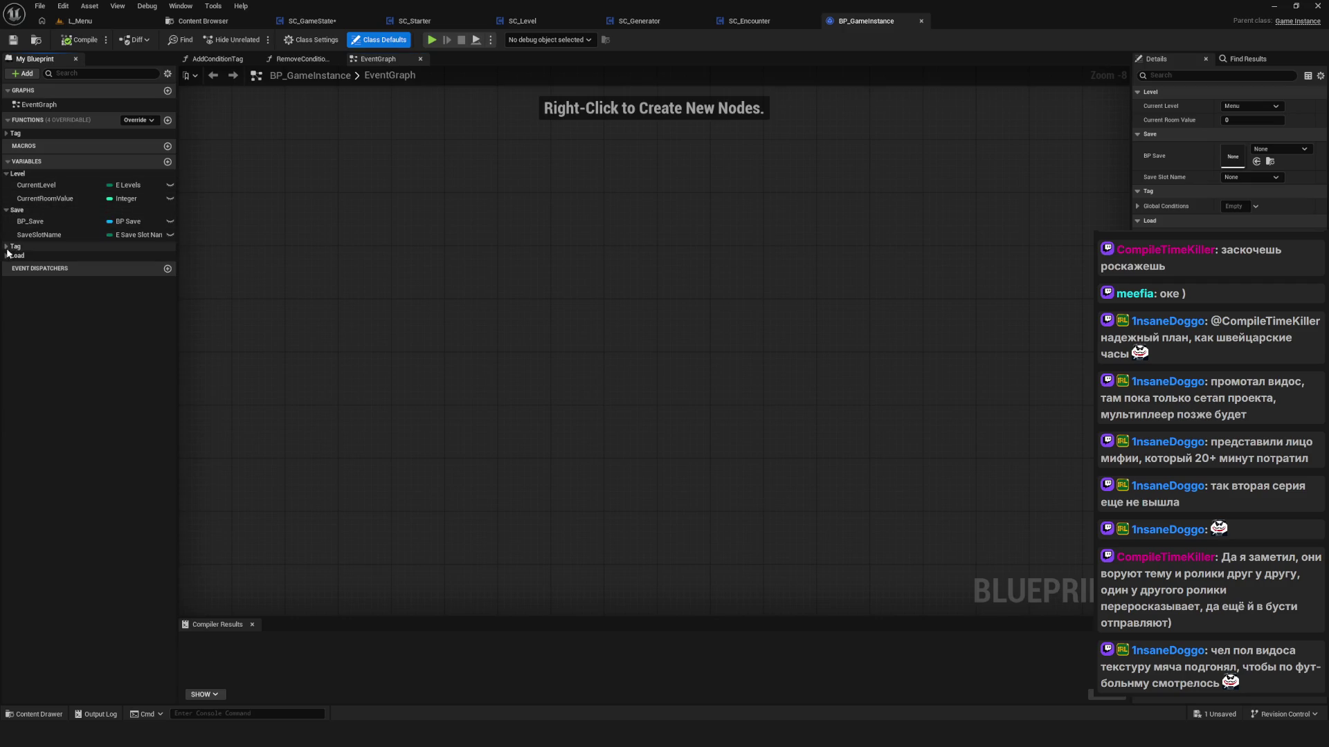
{"action": "left_click", "coordinate": [7, 246]}
{"action": "left_click", "coordinate": [8, 269]}
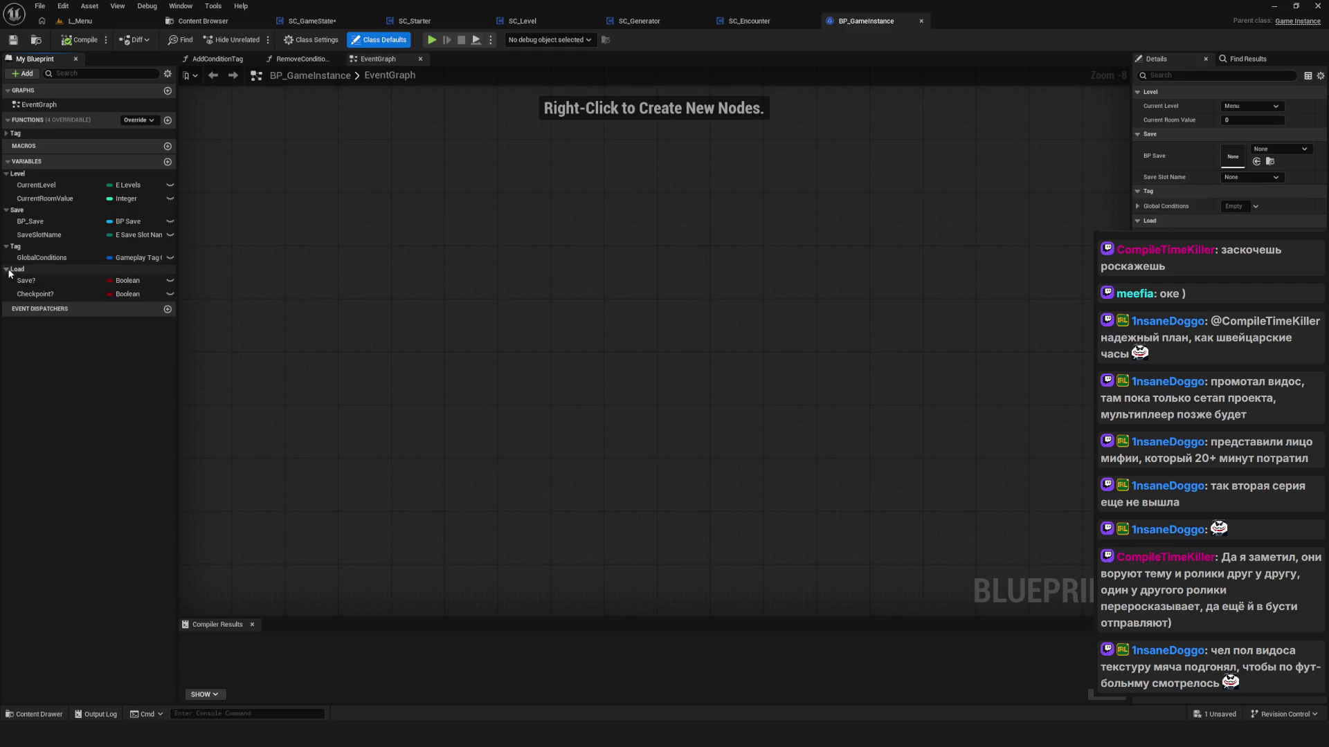
Step: Add a DebugMode? variable to the Load category, then compile and save BP_GameInstance
{"action": "left_click", "coordinate": [167, 161]}
{"action": "type", "text": "Debug"}
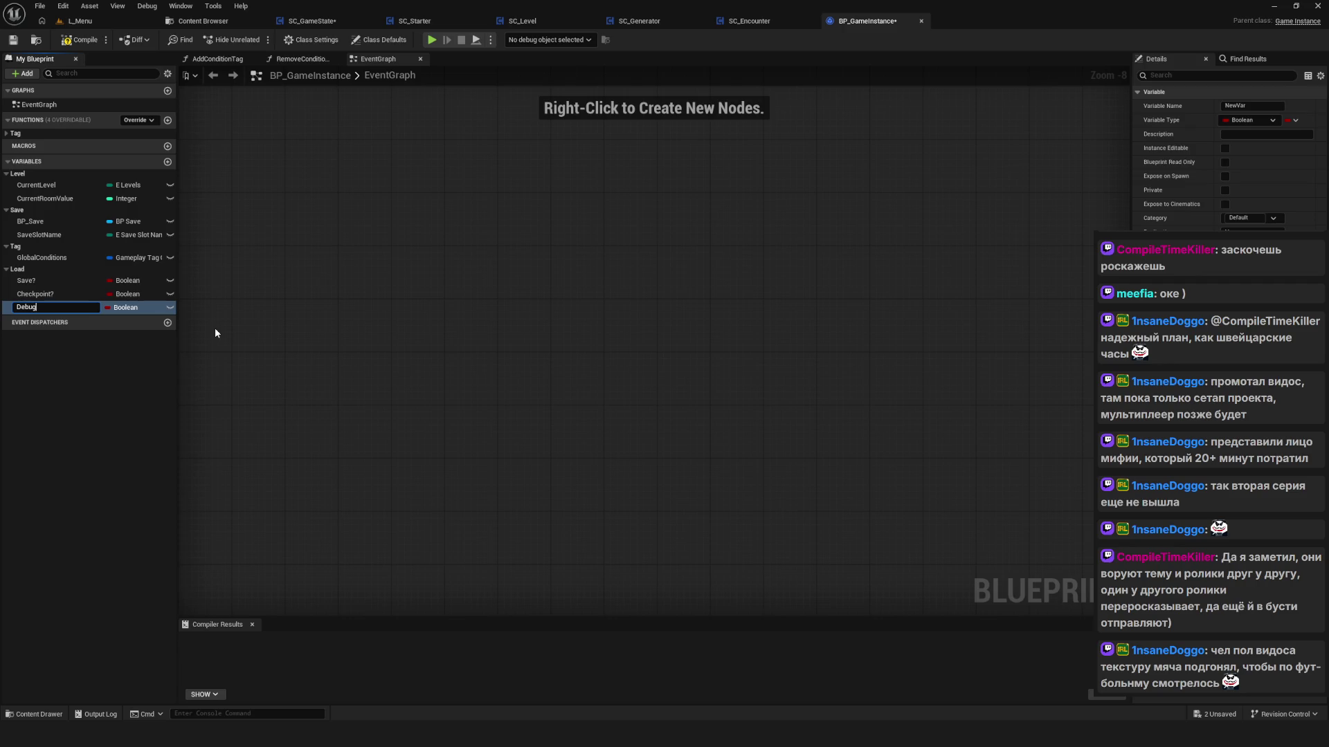
{"action": "type", "text": "Mode?"}
{"action": "key", "text": "Return"}
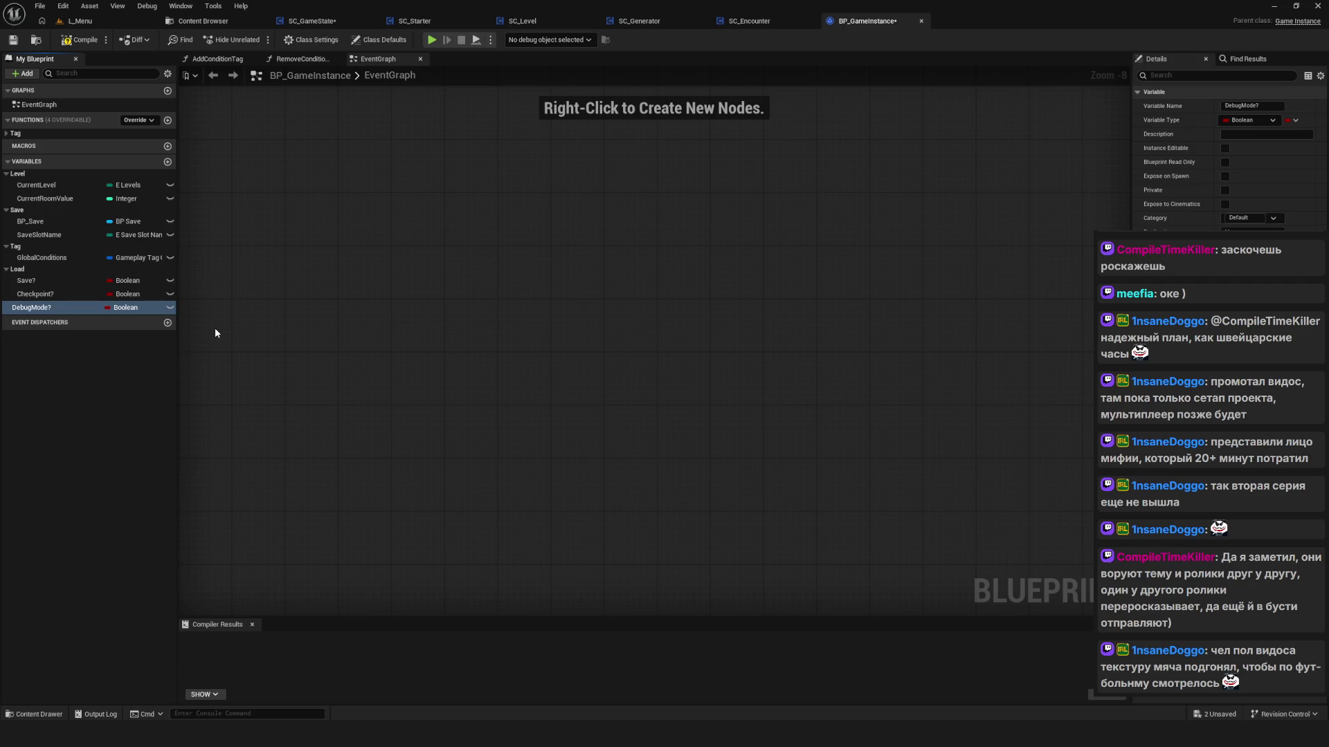
{"action": "left_click_drag", "start_coordinate": [34, 307], "coordinate": [21, 269]}
{"action": "key", "text": "ctrl+s"}
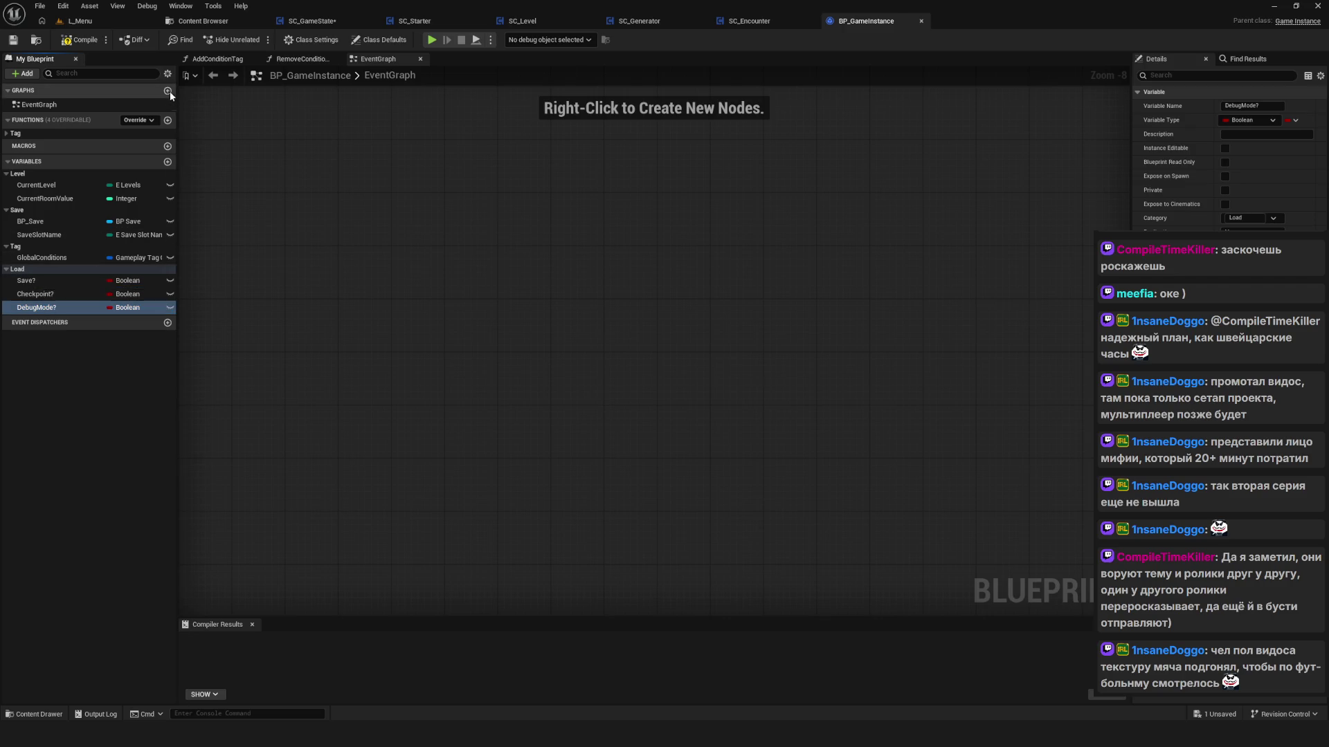
{"action": "left_click", "coordinate": [80, 39]}
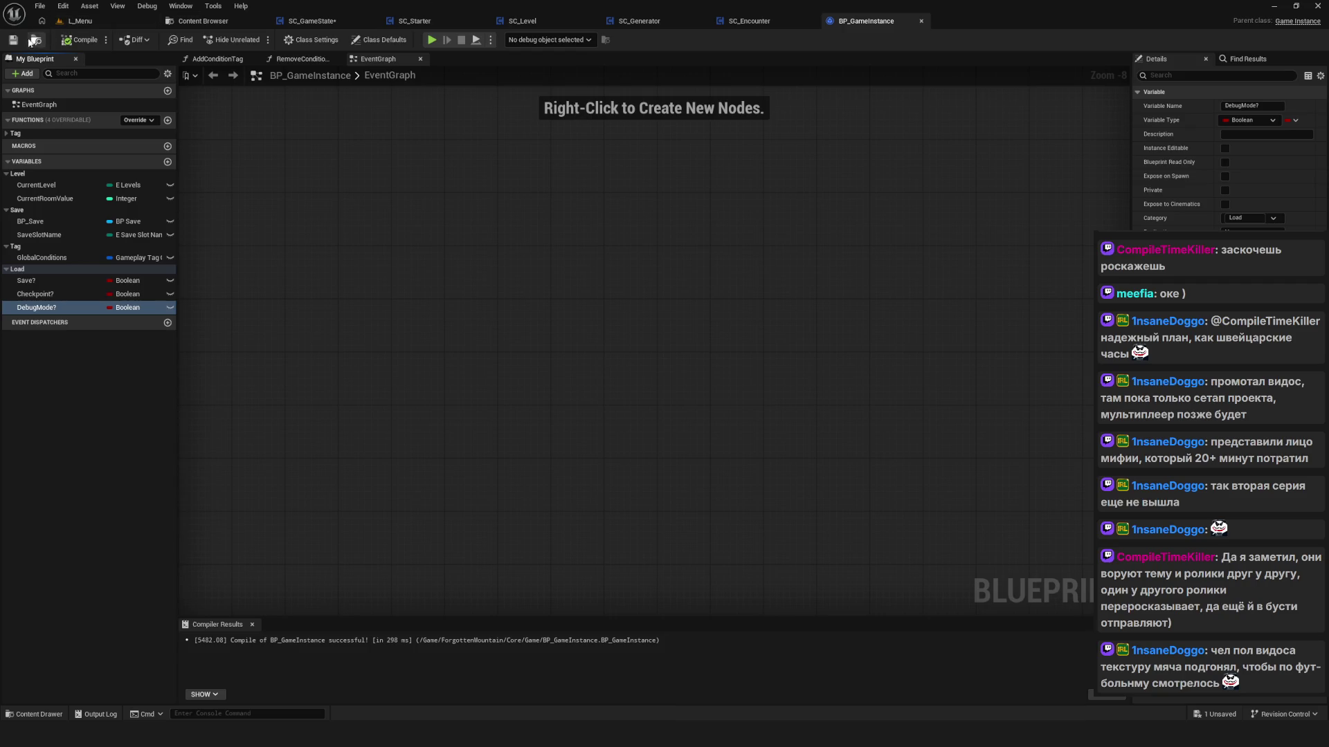
{"action": "left_click", "coordinate": [580, 179]}
{"action": "key", "text": "ctrl+s"}
Step: Delete the DebugMode? variable and save BP_GameInstance again
{"action": "left_click_drag", "start_coordinate": [566, 166], "coordinate": [544, 169]}
{"action": "left_click", "coordinate": [41, 307]}
{"action": "key", "text": "Delete"}
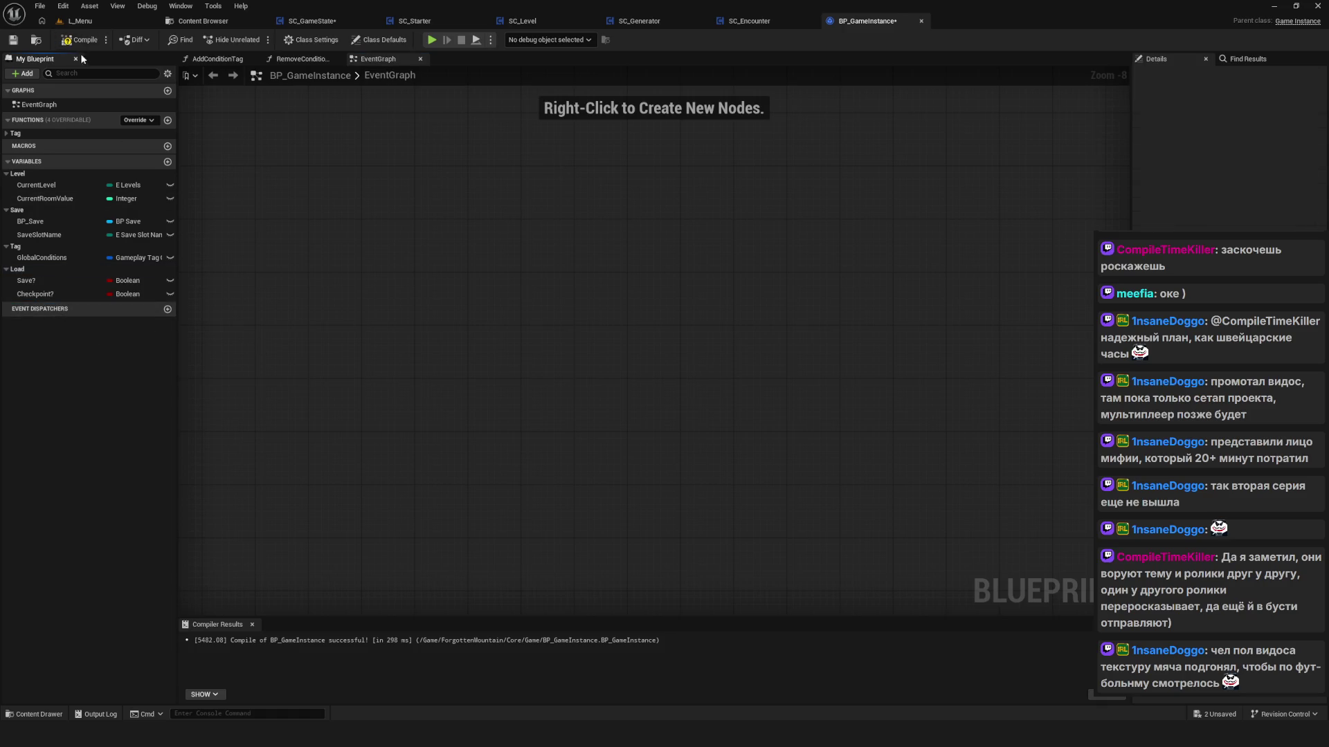
{"action": "left_click", "coordinate": [12, 39]}
Step: Open SC_GameState, then return to SC_Generator's EventGraph at the room spawning nodes
{"action": "left_click", "coordinate": [315, 21]}
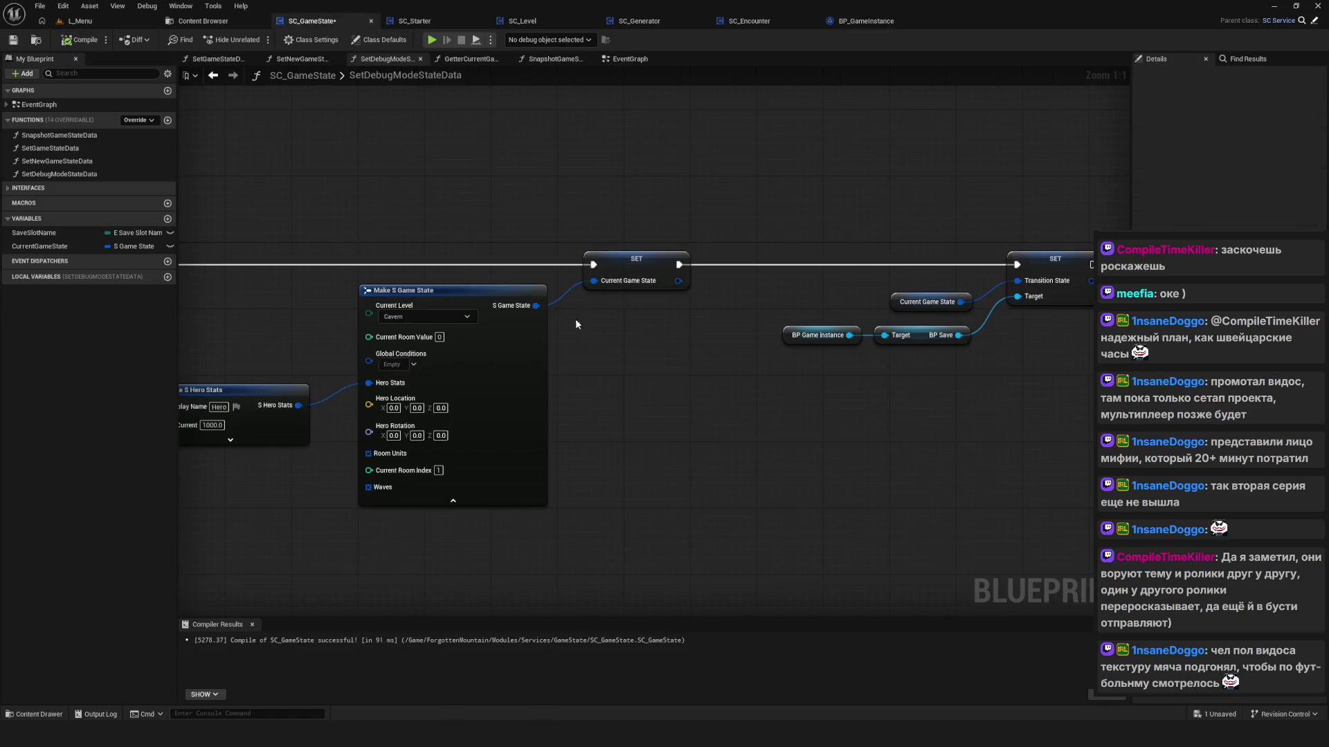
{"action": "scroll", "coordinate": [677, 310], "scroll_direction": "down", "scroll_amount": 5}
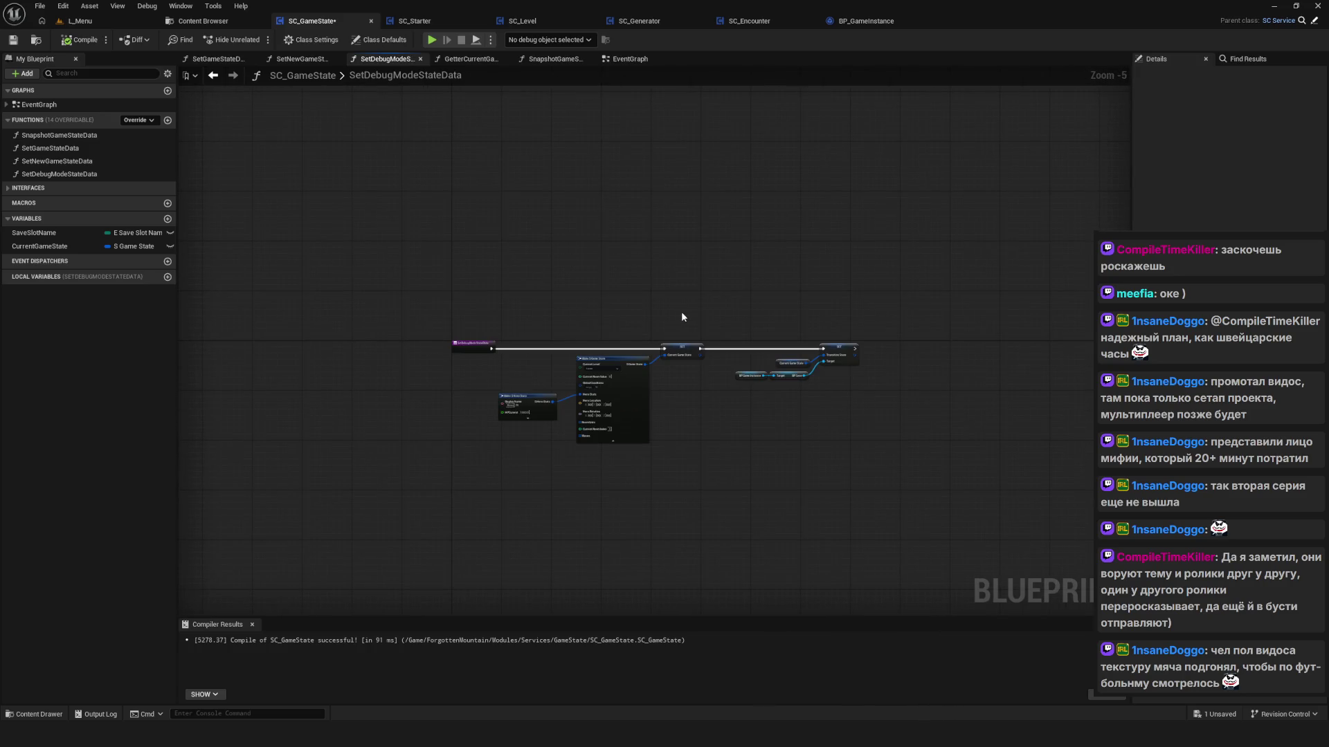
{"action": "left_click", "coordinate": [671, 20]}
{"action": "left_click_drag", "start_coordinate": [553, 350], "coordinate": [546, 315]}
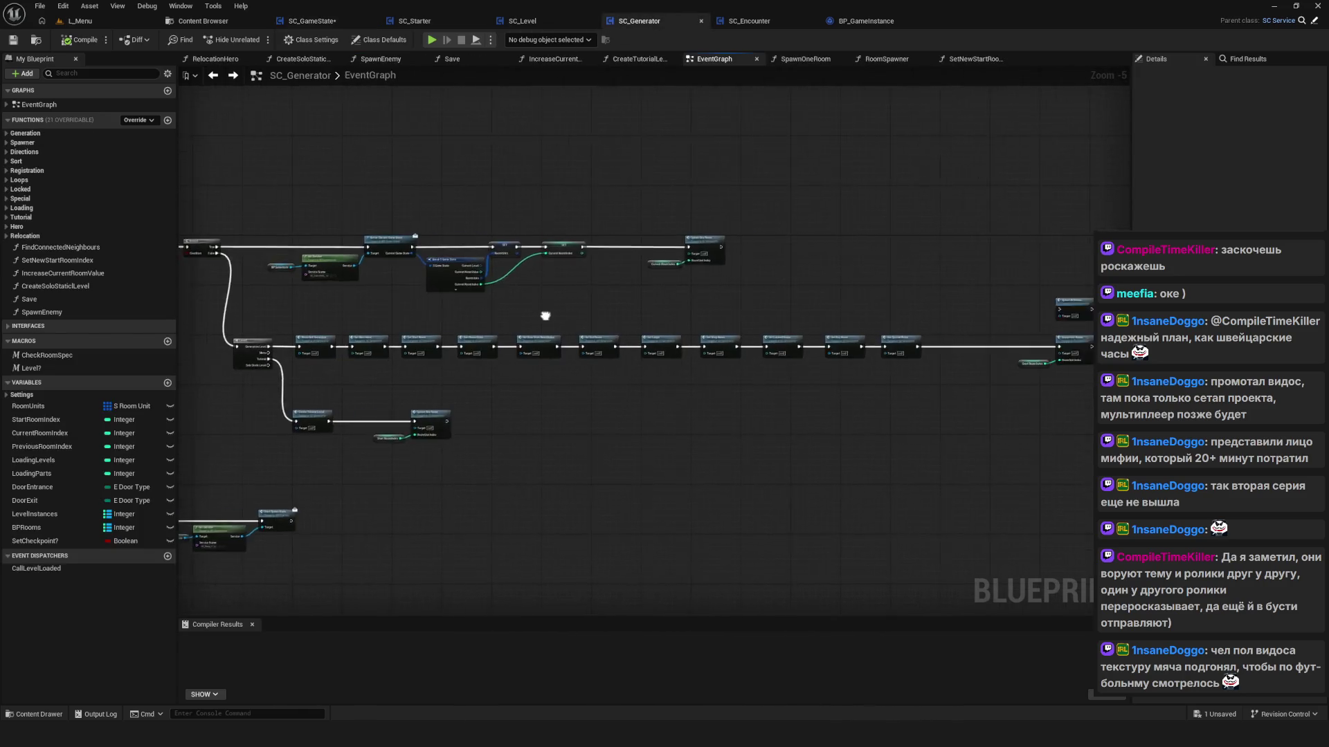
{"action": "scroll", "coordinate": [684, 329], "scroll_direction": "up", "scroll_amount": 5}
Step: Shift the Spawn All Rooms, Spawn One Room and Start Room Index nodes further right
{"action": "left_click_drag", "start_coordinate": [621, 224], "coordinate": [980, 496]}
{"action": "left_click_drag", "start_coordinate": [734, 317], "coordinate": [851, 317]}
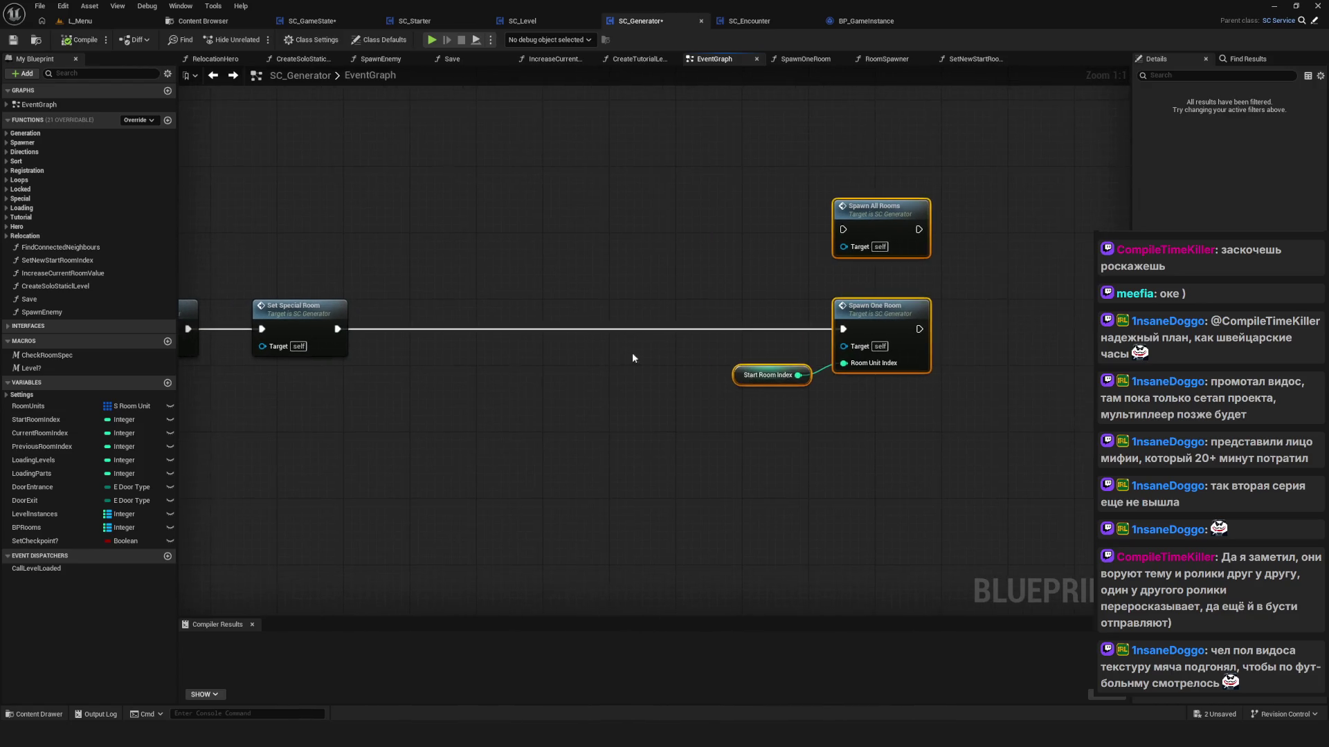
{"action": "left_click_drag", "start_coordinate": [733, 342], "coordinate": [792, 417]}
{"action": "left_click_drag", "start_coordinate": [347, 393], "coordinate": [936, 374]}
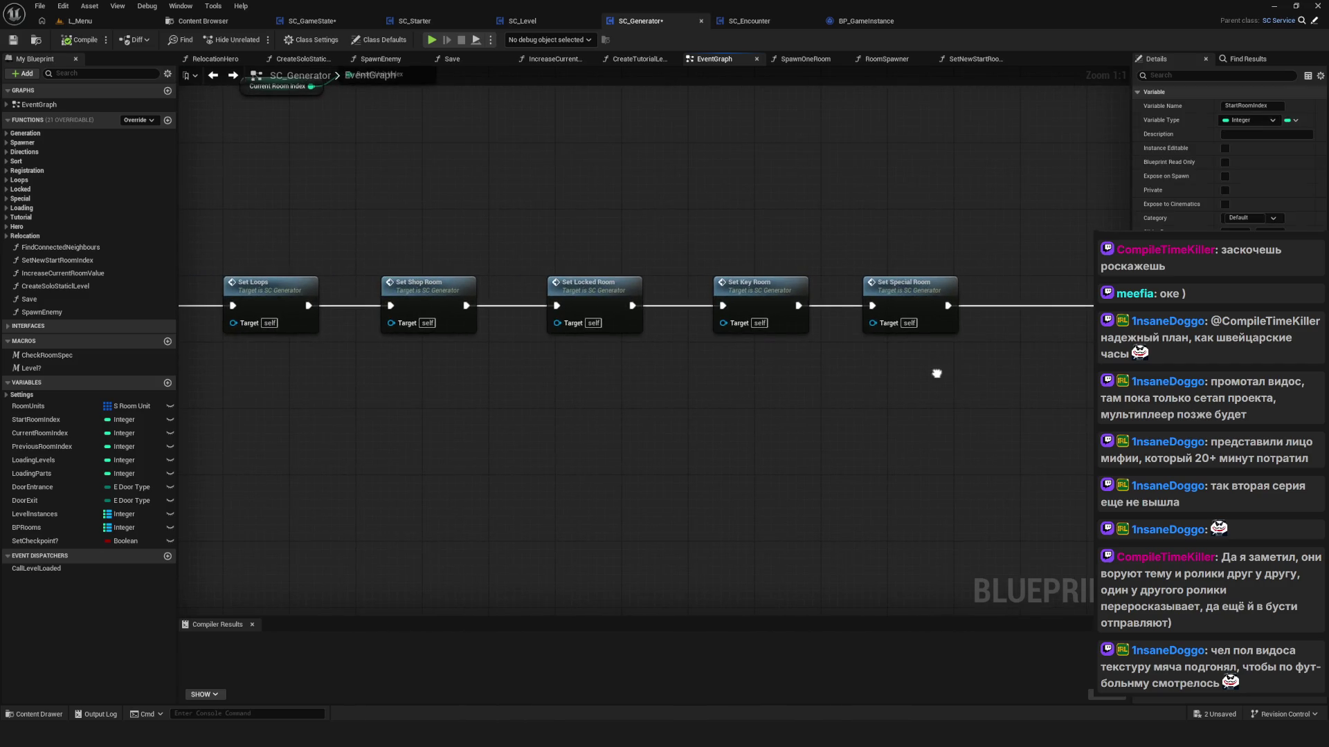
{"action": "mouse_move", "coordinate": [936, 374]}
{"action": "left_mouse_down"}
{"action": "mouse_move", "coordinate": [387, 354]}
{"action": "mouse_move", "coordinate": [1063, 356]}
{"action": "left_mouse_up"}
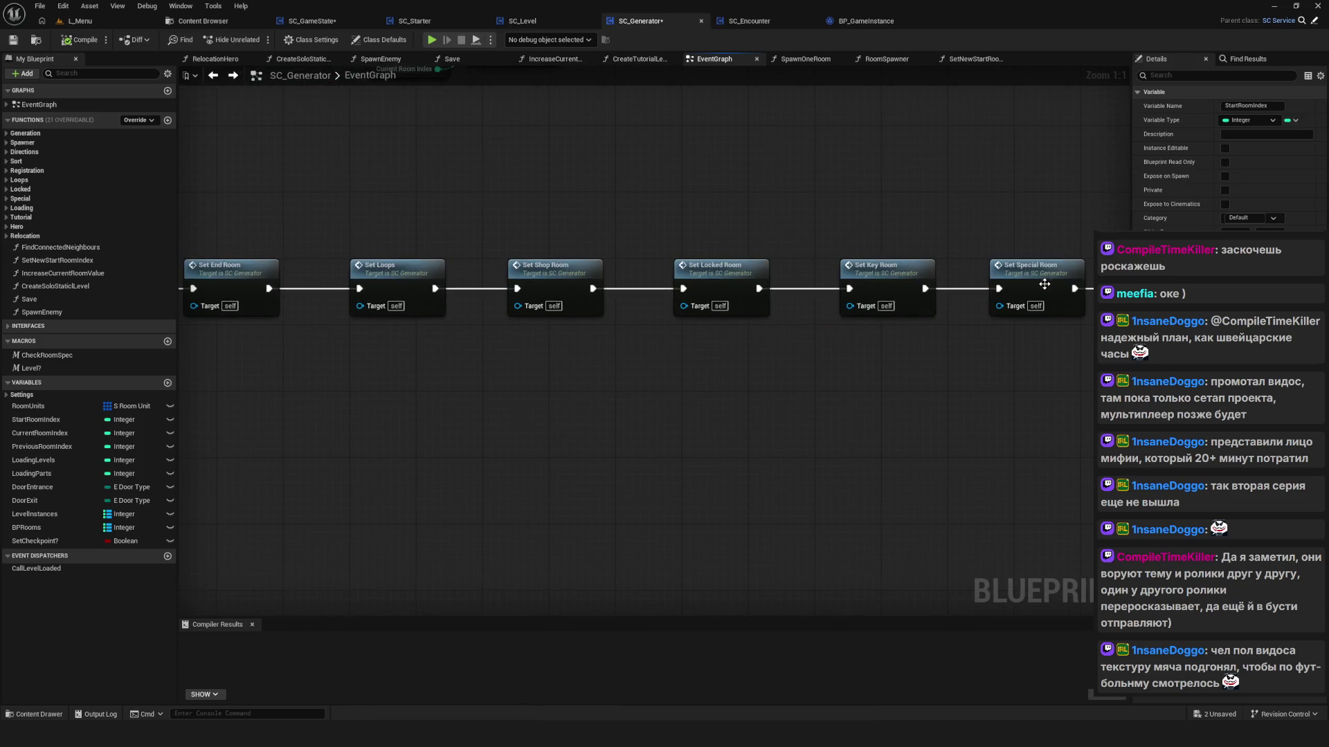
{"action": "left_click_drag", "start_coordinate": [224, 272], "coordinate": [700, 276]}
Step: Open the Set New Start Room Index function and tidy its two SET nodes and getters
{"action": "double_click", "coordinate": [547, 280]}
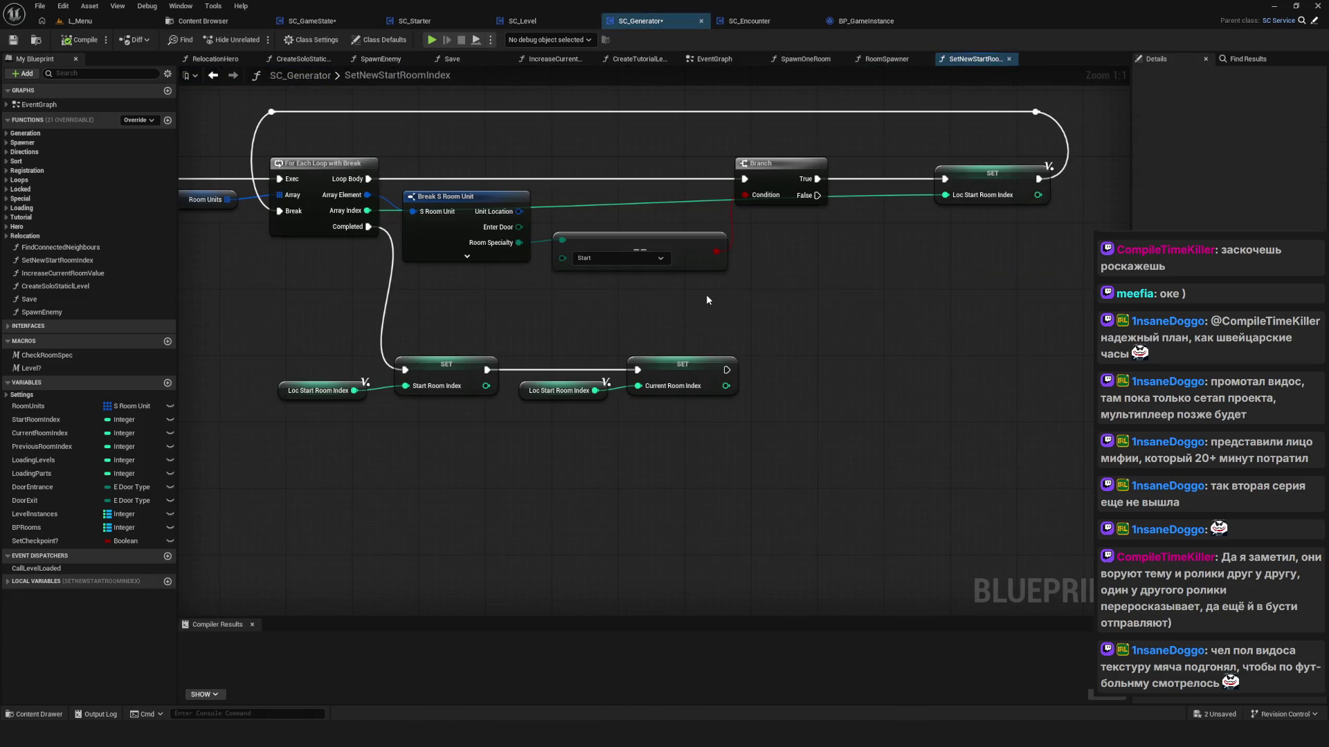
{"action": "left_click_drag", "start_coordinate": [226, 322], "coordinate": [885, 465]}
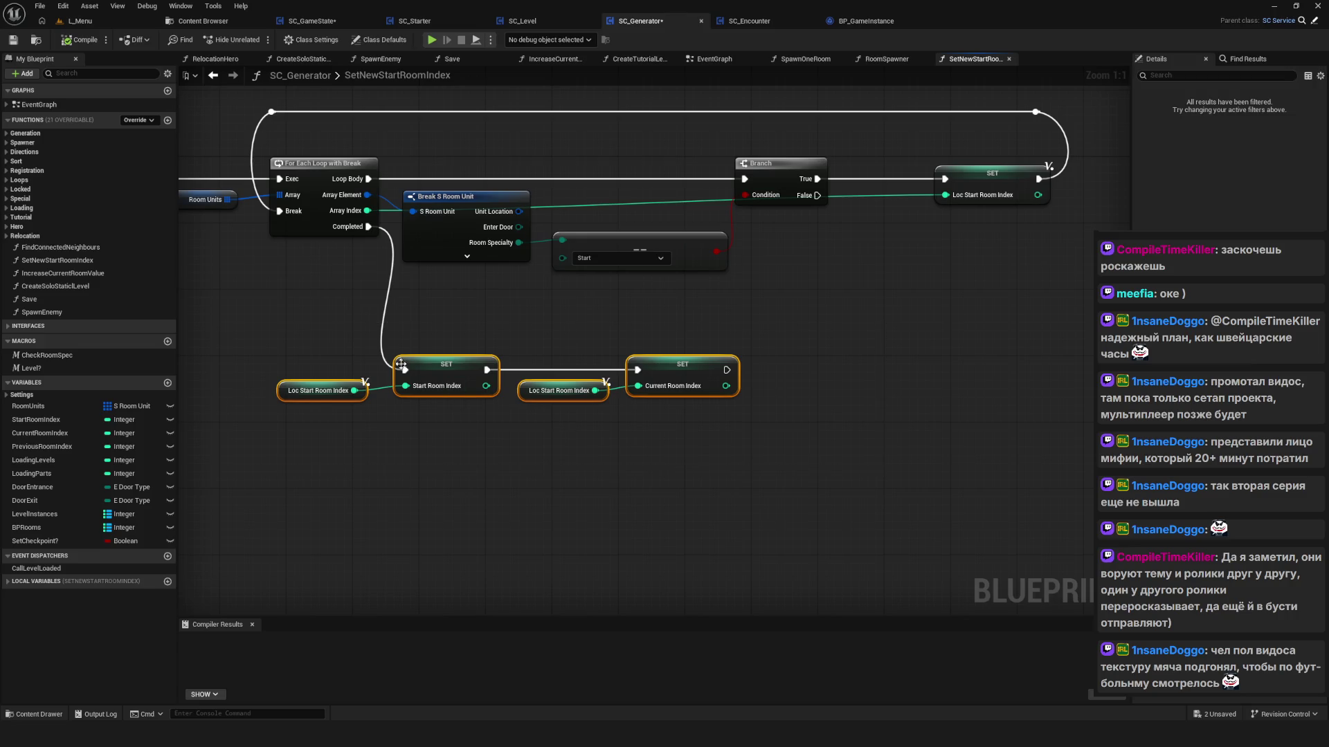
{"action": "left_click_drag", "start_coordinate": [434, 372], "coordinate": [434, 396]}
{"action": "left_click_drag", "start_coordinate": [571, 342], "coordinate": [754, 455]}
{"action": "left_click_drag", "start_coordinate": [444, 364], "coordinate": [461, 459]}
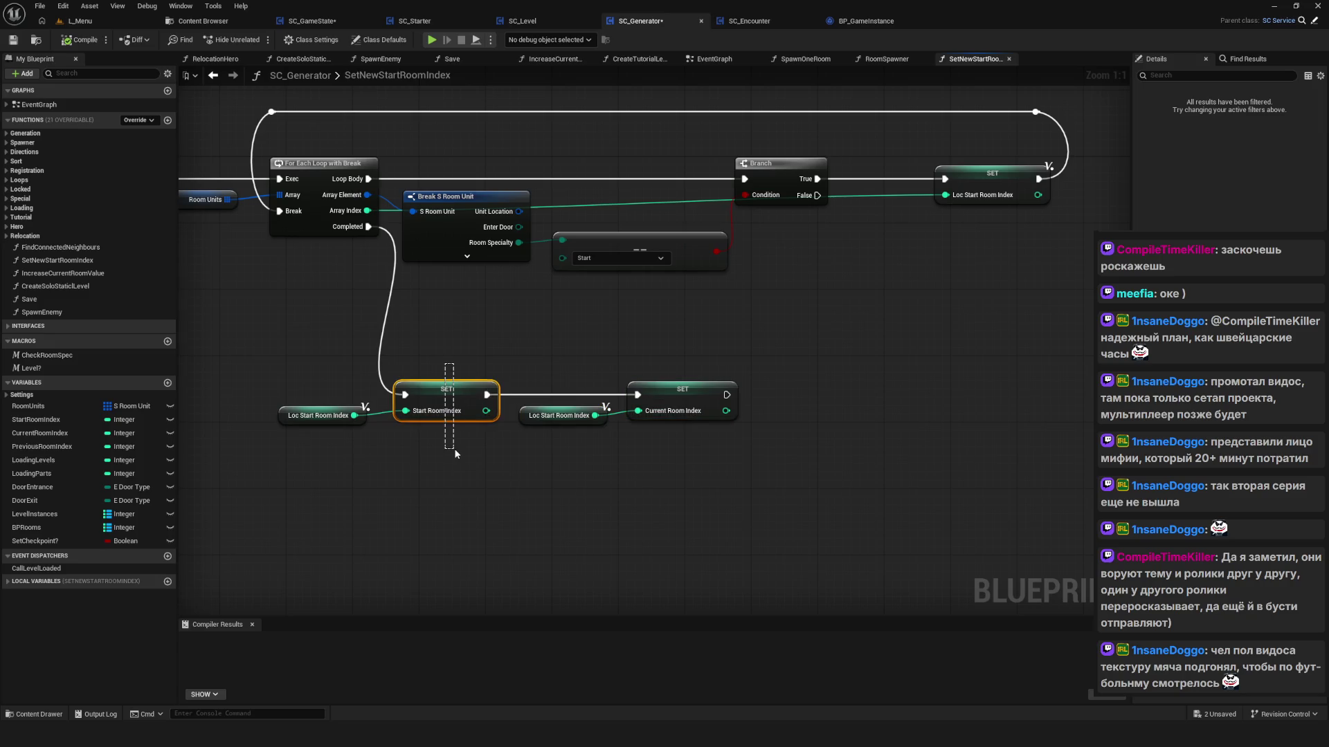
{"action": "left_click_drag", "start_coordinate": [633, 333], "coordinate": [733, 464]}
{"action": "left_click_drag", "start_coordinate": [374, 333], "coordinate": [443, 460]}
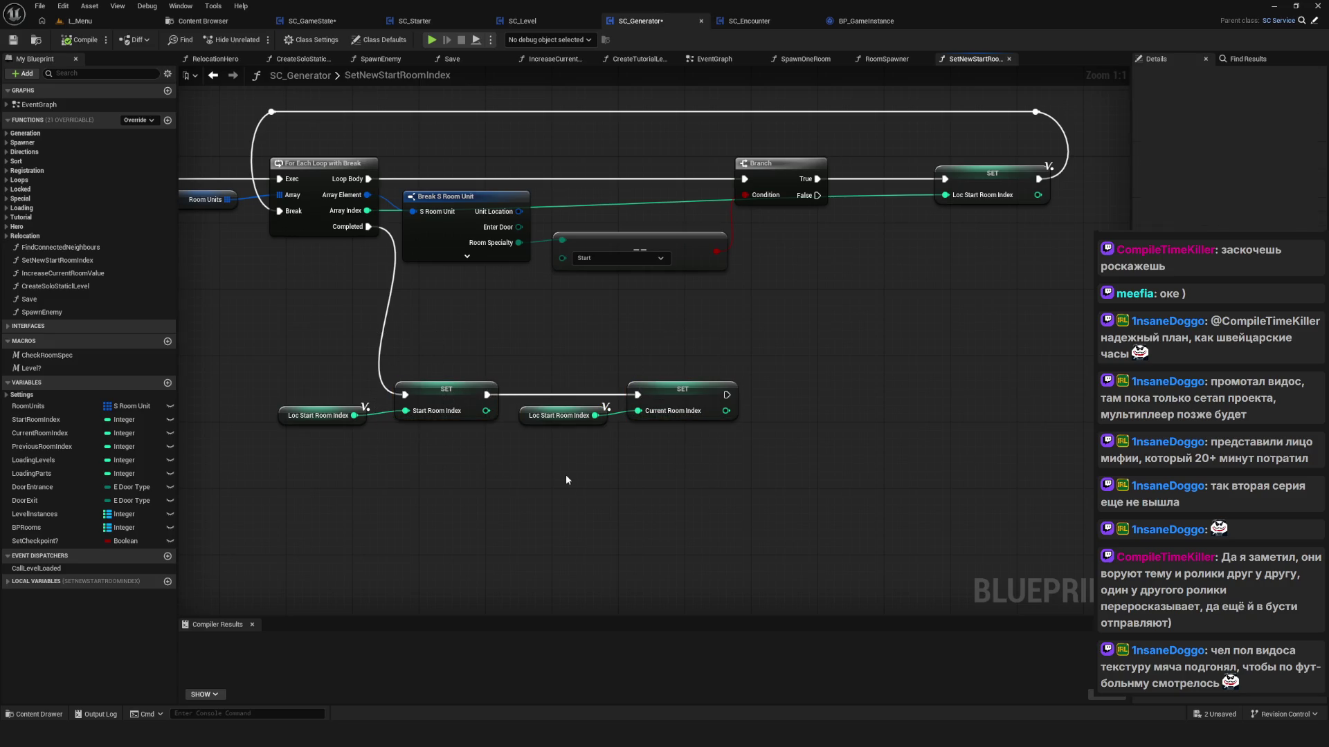
{"action": "left_click", "coordinate": [647, 398]}
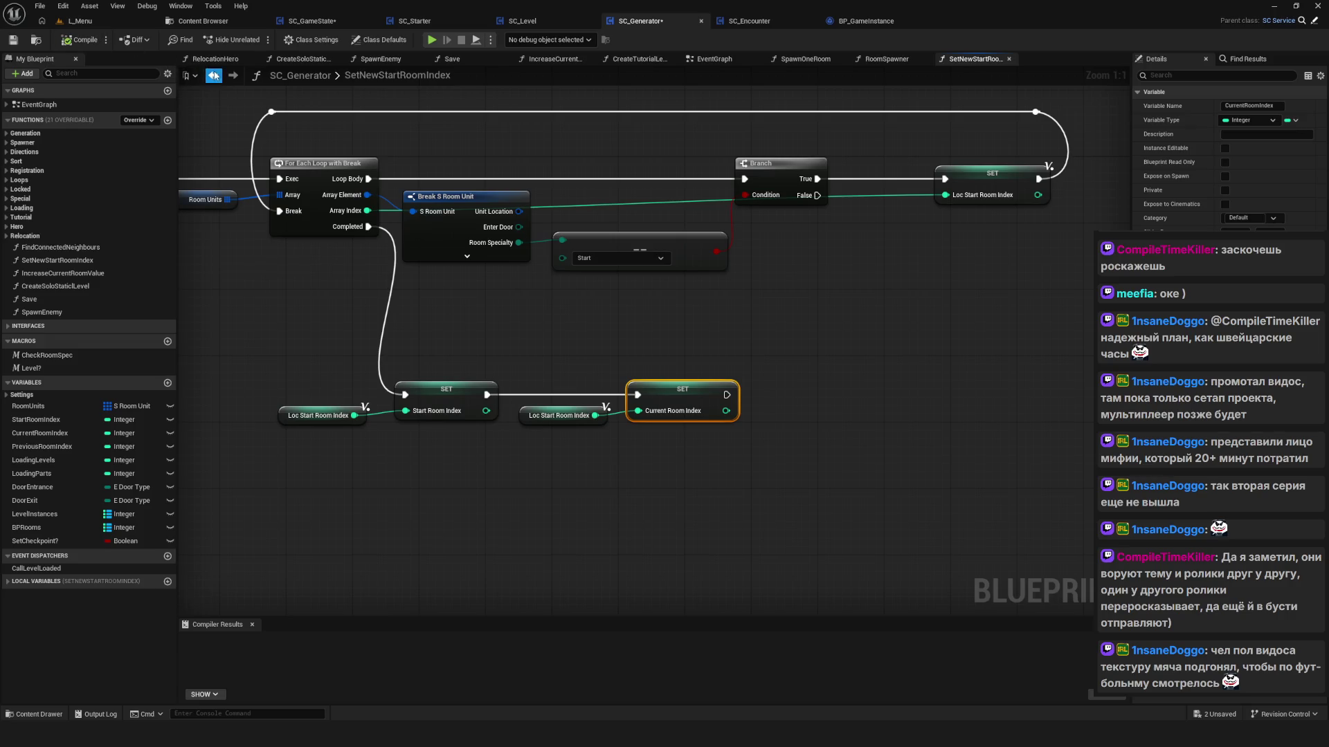
Step: Replace the Start Room Index getter with Current Room Index feeding Room Unit Index, then compile and save
{"action": "left_click", "coordinate": [213, 74]}
{"action": "scroll", "coordinate": [883, 360], "scroll_direction": "down", "scroll_amount": 3}
{"action": "scroll", "coordinate": [916, 337], "scroll_direction": "up", "scroll_amount": 4}
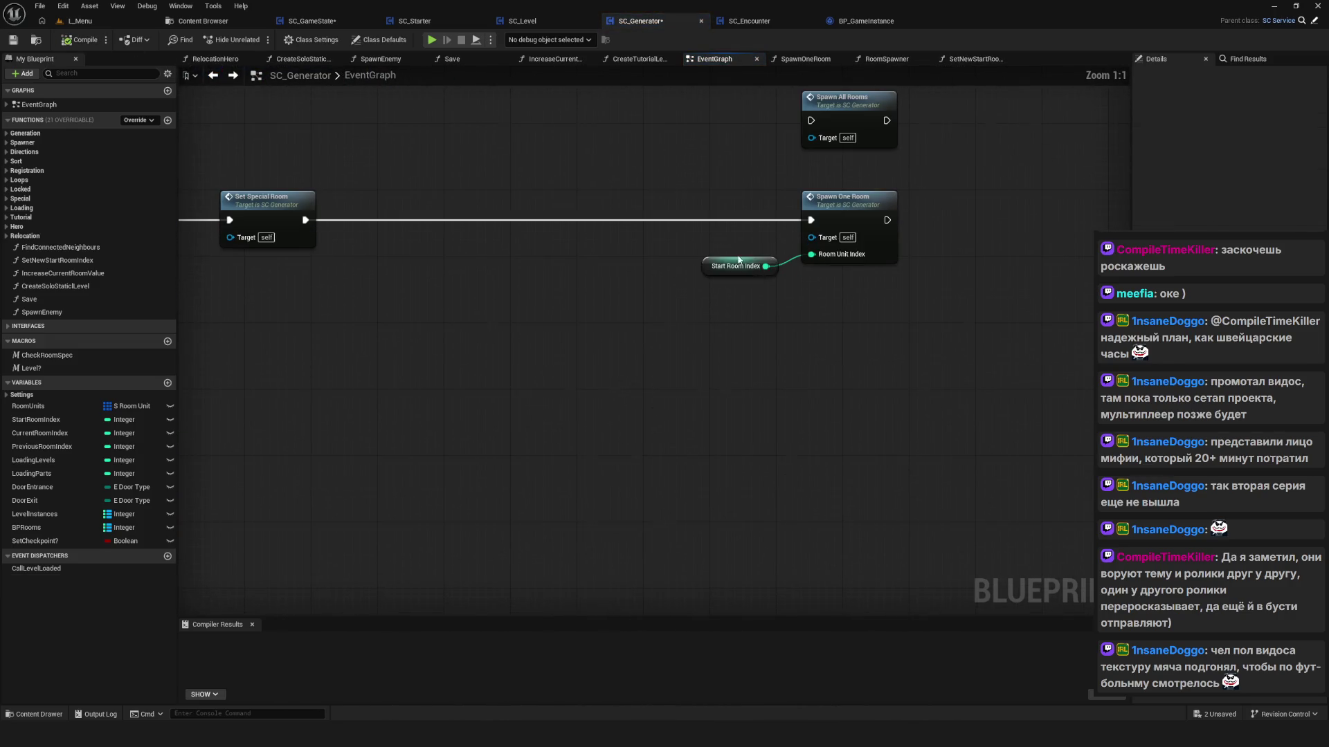
{"action": "left_click", "coordinate": [737, 266]}
{"action": "key", "text": "Delete"}
{"action": "mouse_move", "coordinate": [96, 433]}
{"action": "left_mouse_down"}
{"action": "mouse_move", "coordinate": [712, 305]}
{"action": "mouse_move", "coordinate": [652, 259]}
{"action": "mouse_move", "coordinate": [776, 272]}
{"action": "left_mouse_up"}
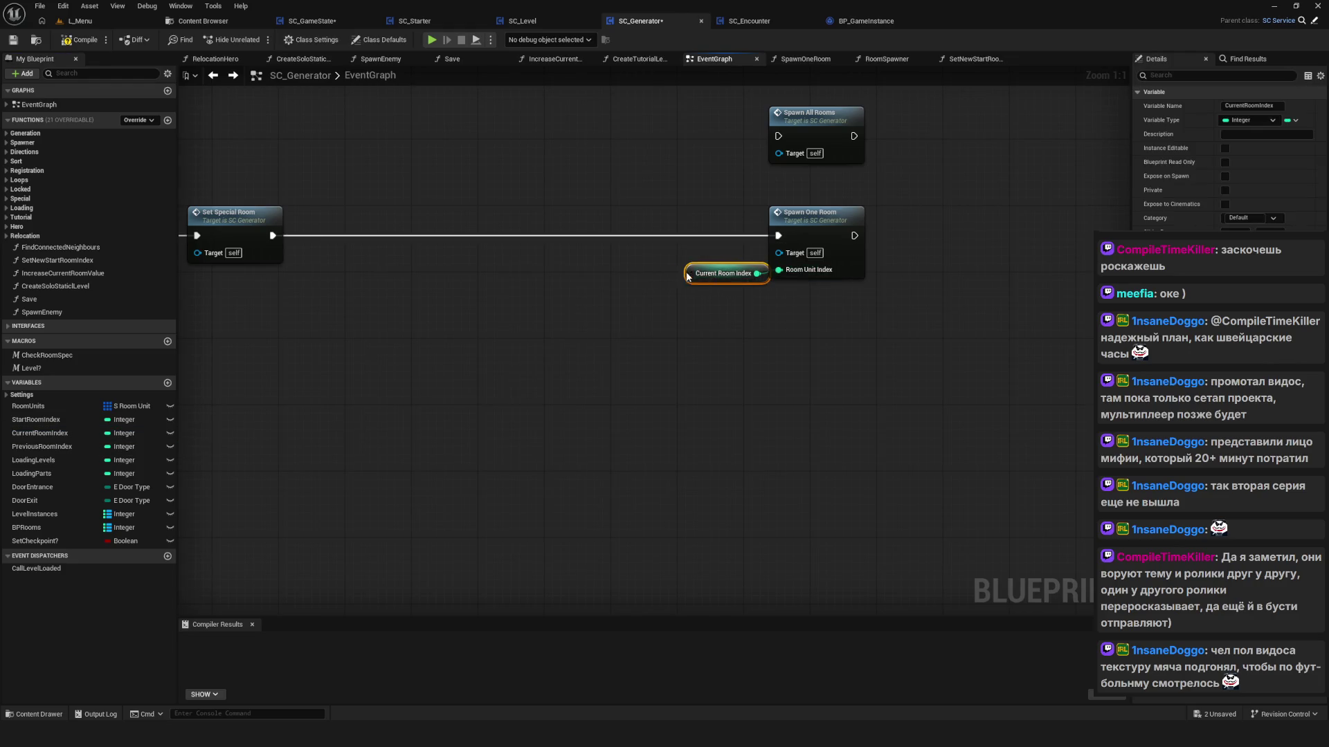
{"action": "left_click_drag", "start_coordinate": [692, 266], "coordinate": [700, 274]}
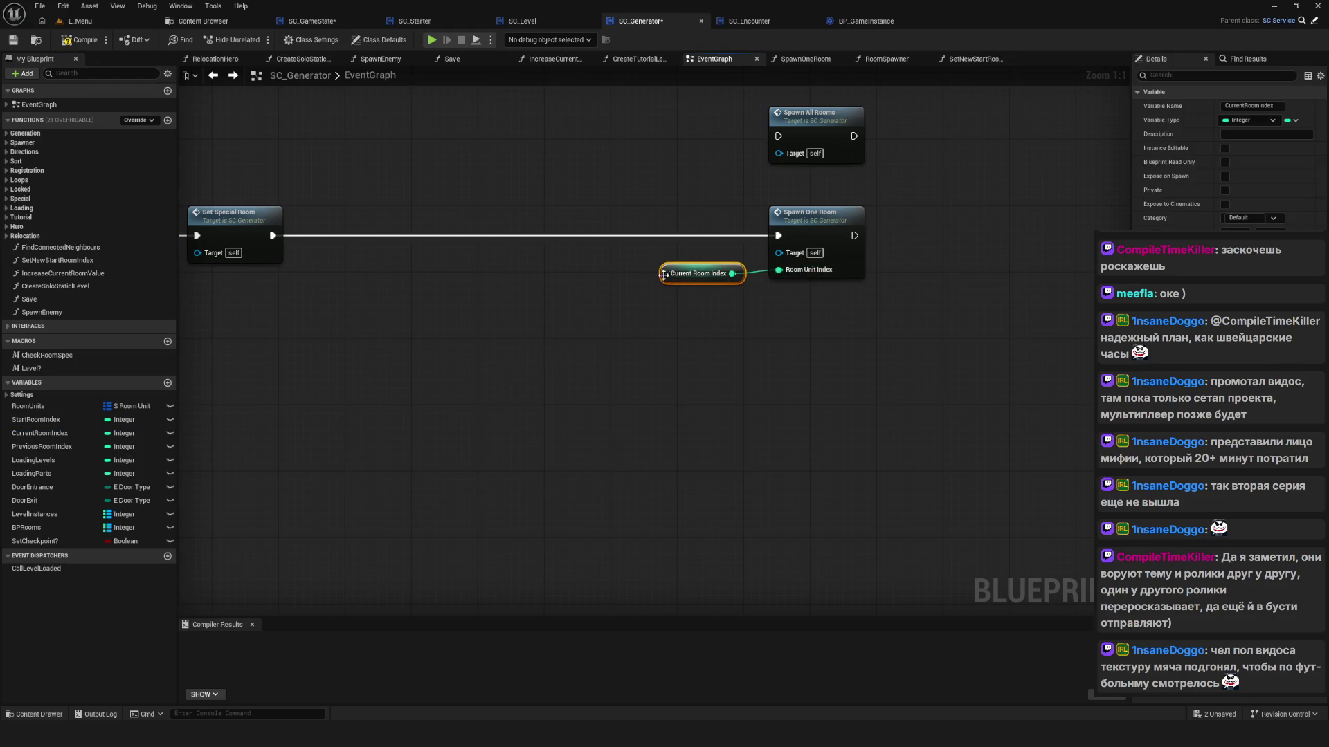
{"action": "left_click", "coordinate": [13, 40]}
{"action": "left_click_drag", "start_coordinate": [564, 274], "coordinate": [573, 299]}
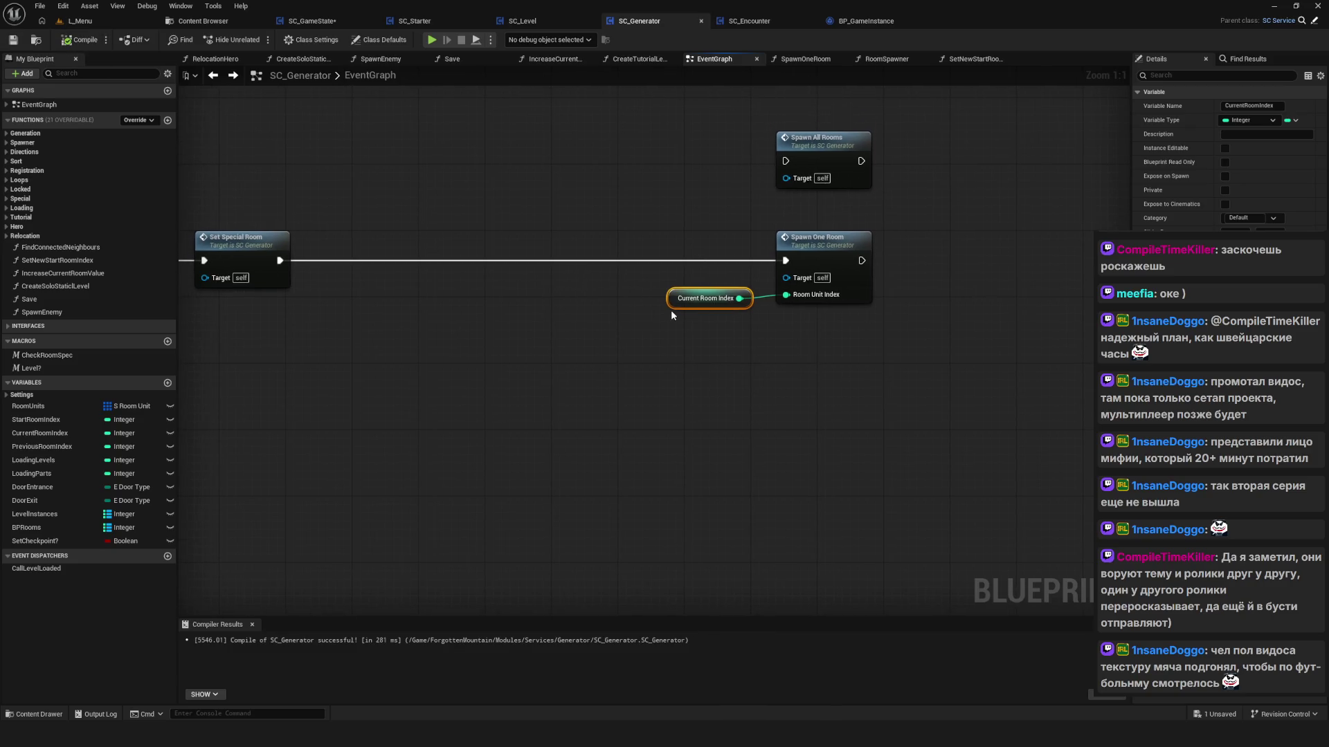
{"action": "scroll", "coordinate": [671, 309], "scroll_direction": "down", "scroll_amount": 9}
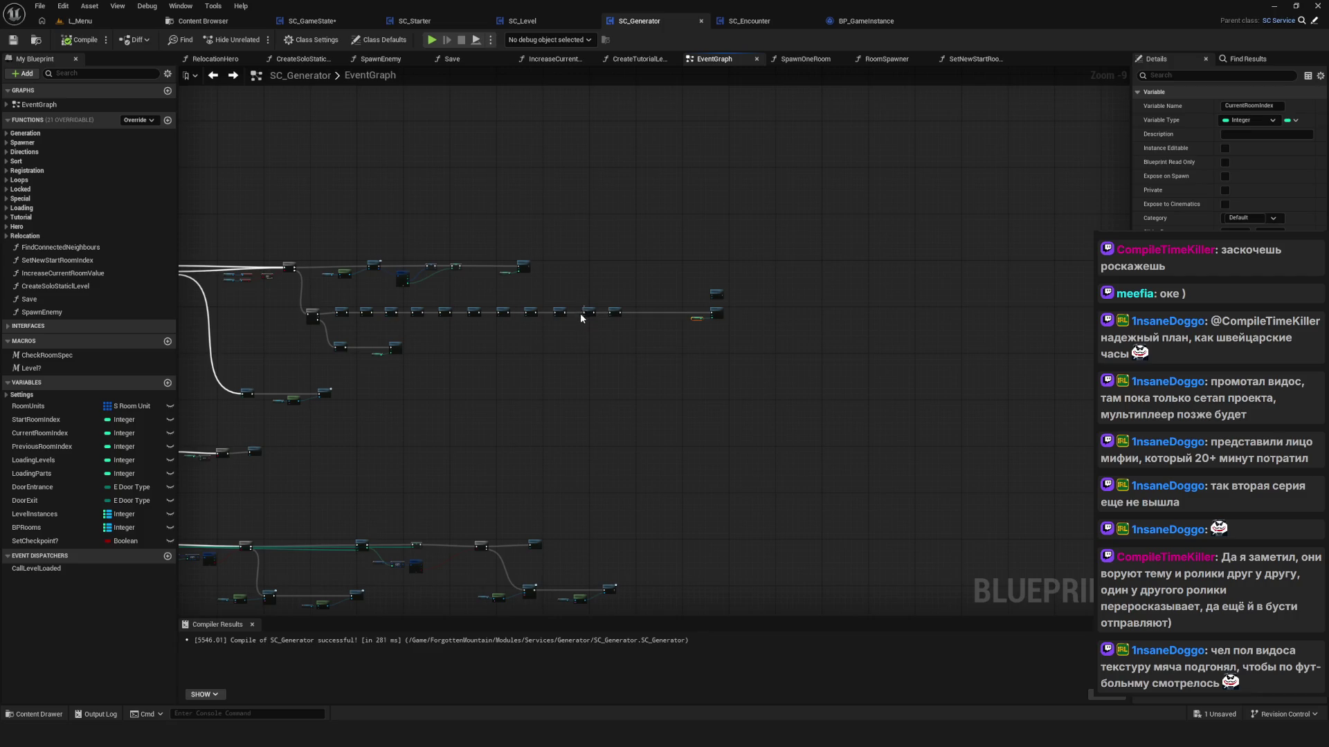
{"action": "scroll", "coordinate": [727, 332], "scroll_direction": "up", "scroll_amount": 9}
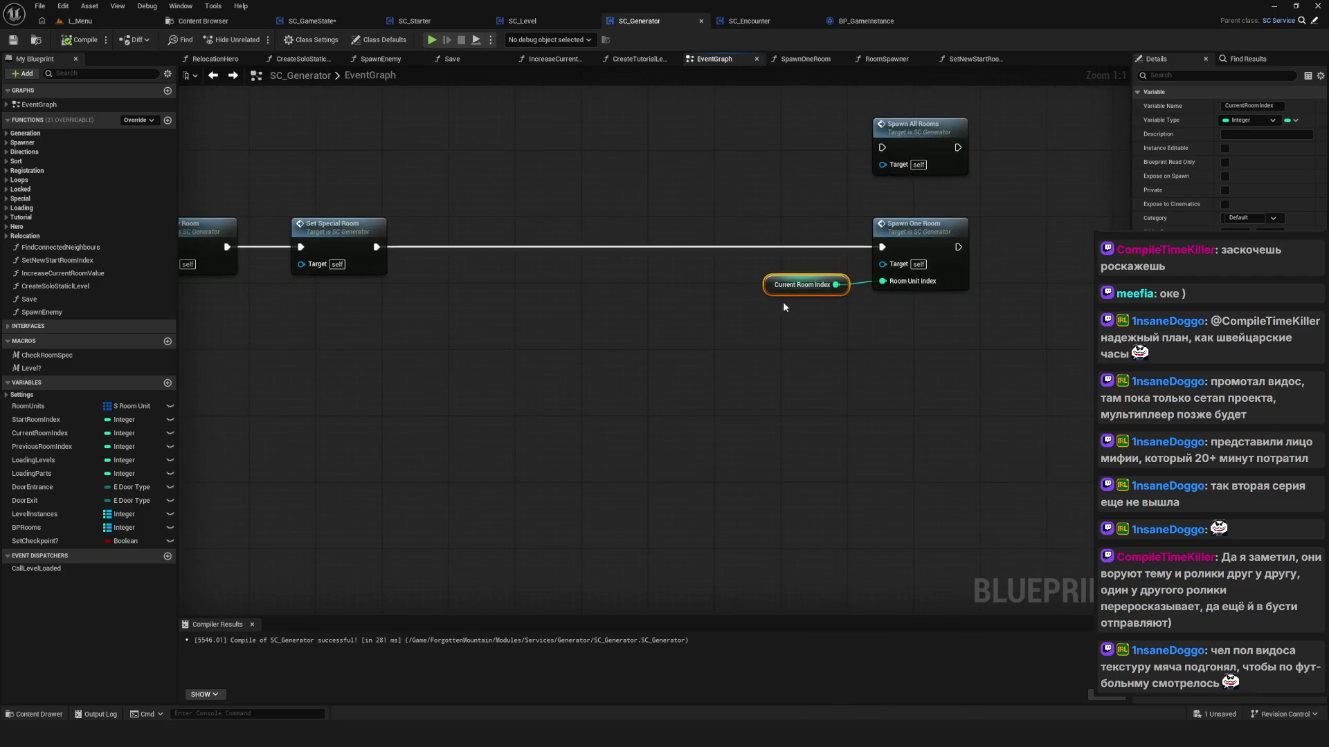
Step: Test-play a new game, walk toward the green start area, then stop the preview
{"action": "left_click", "coordinate": [433, 40]}
{"action": "left_click", "coordinate": [658, 350]}
{"action": "left_click", "coordinate": [679, 412]}
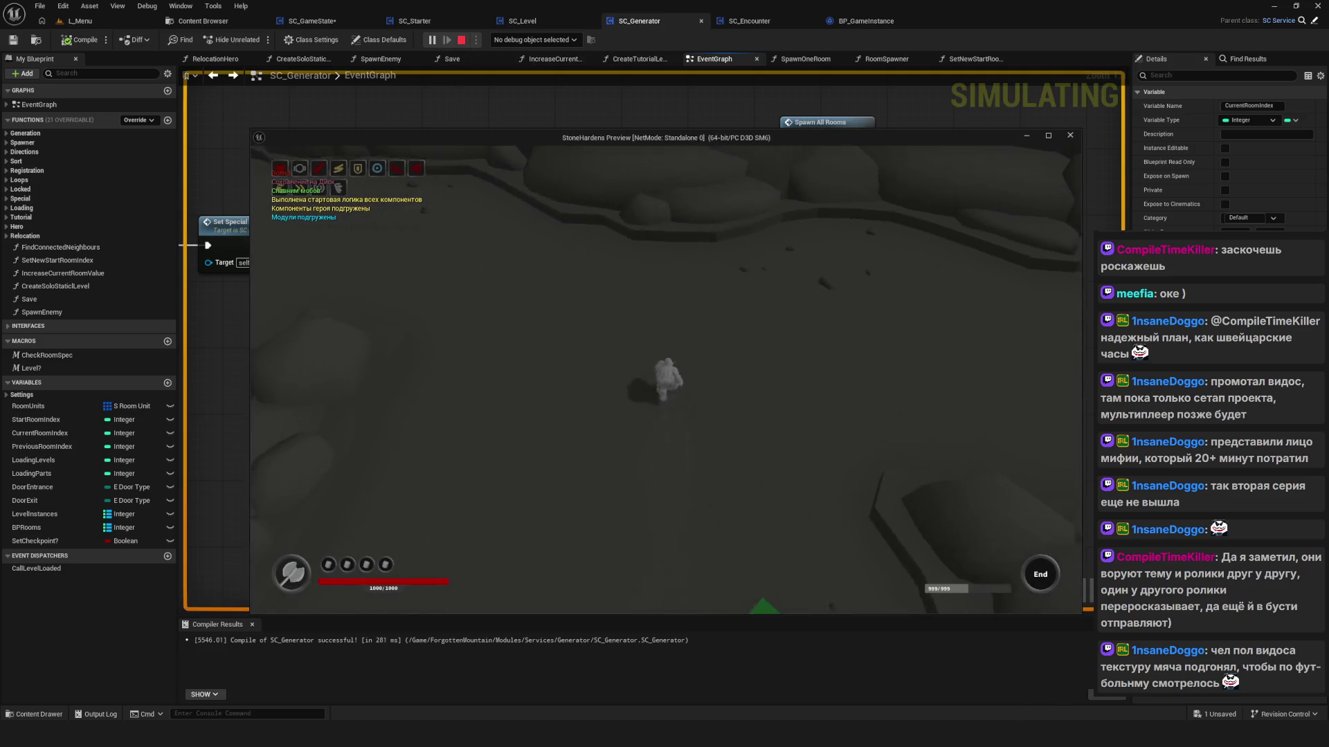
{"action": "key", "text": "s"}
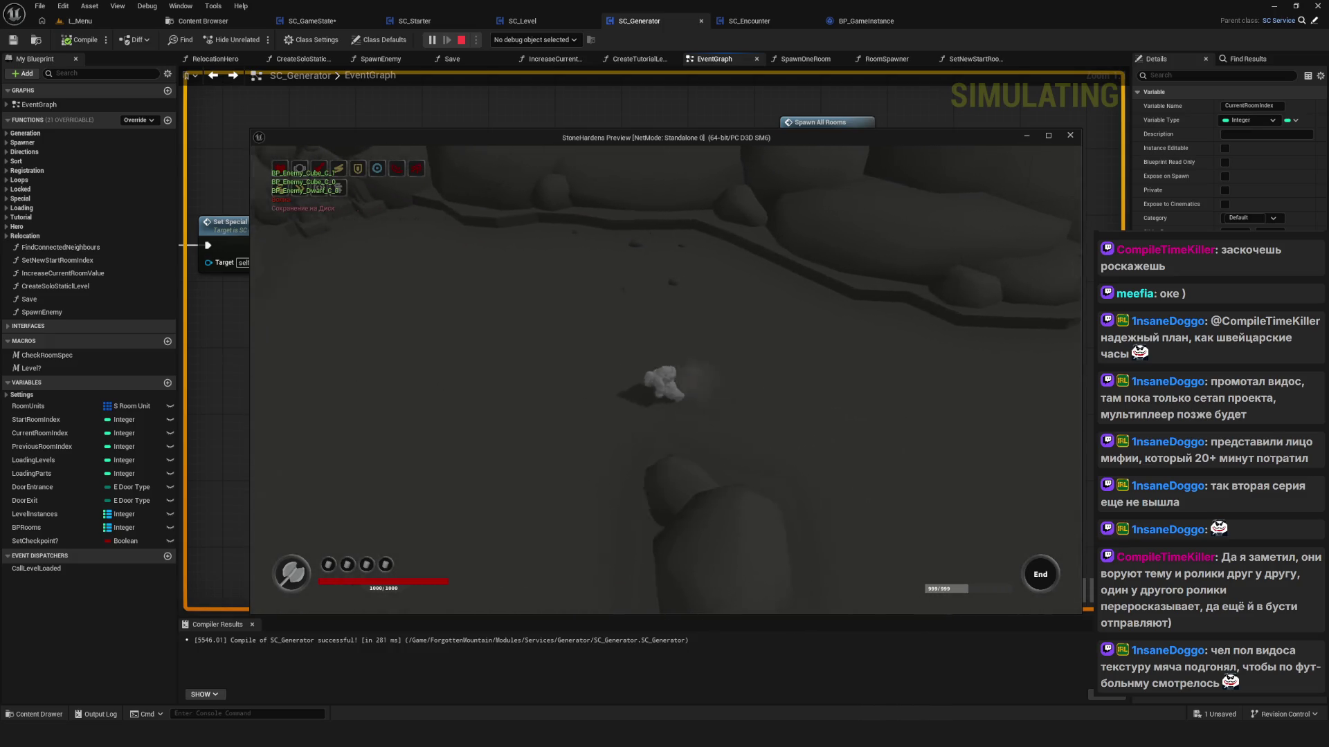
{"action": "key", "text": "d"}
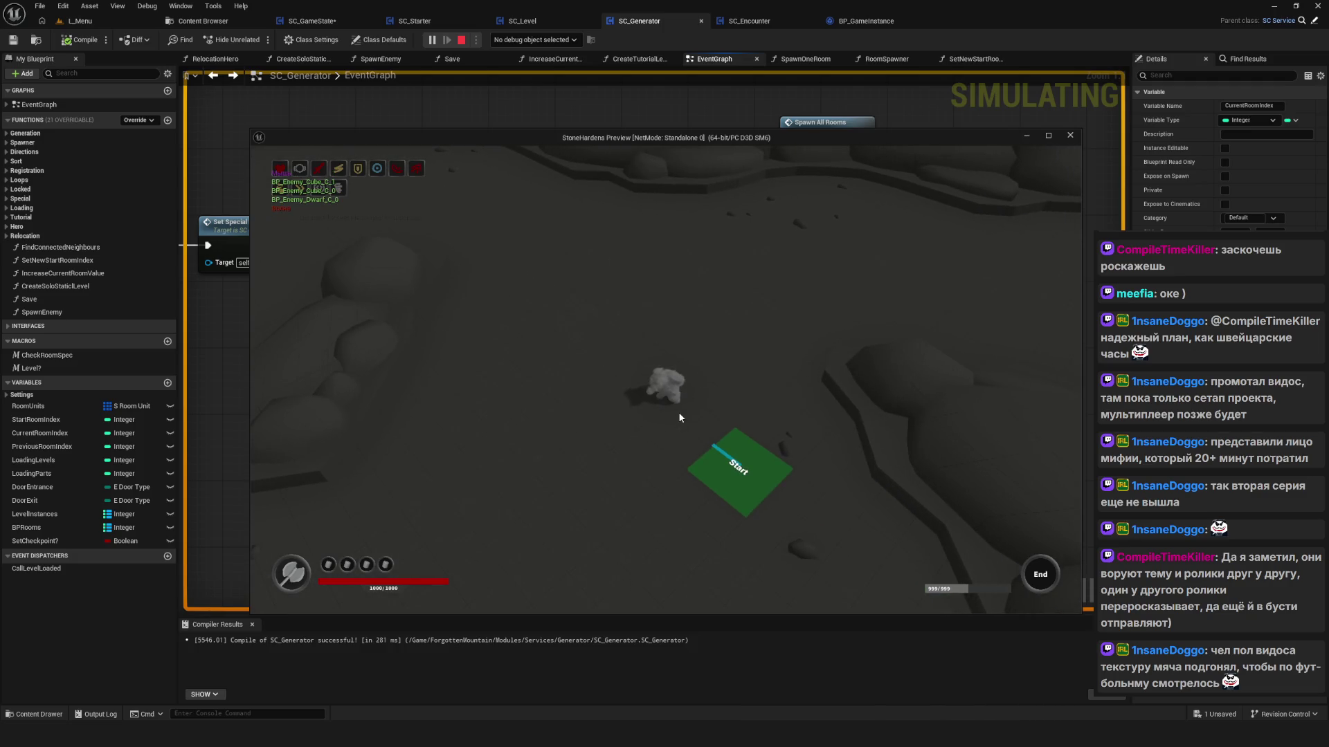
{"action": "key", "text": "Escape"}
Step: Play again loading a save slot, stop the preview and save the blueprint
{"action": "left_click", "coordinate": [434, 41]}
{"action": "left_click", "coordinate": [665, 433]}
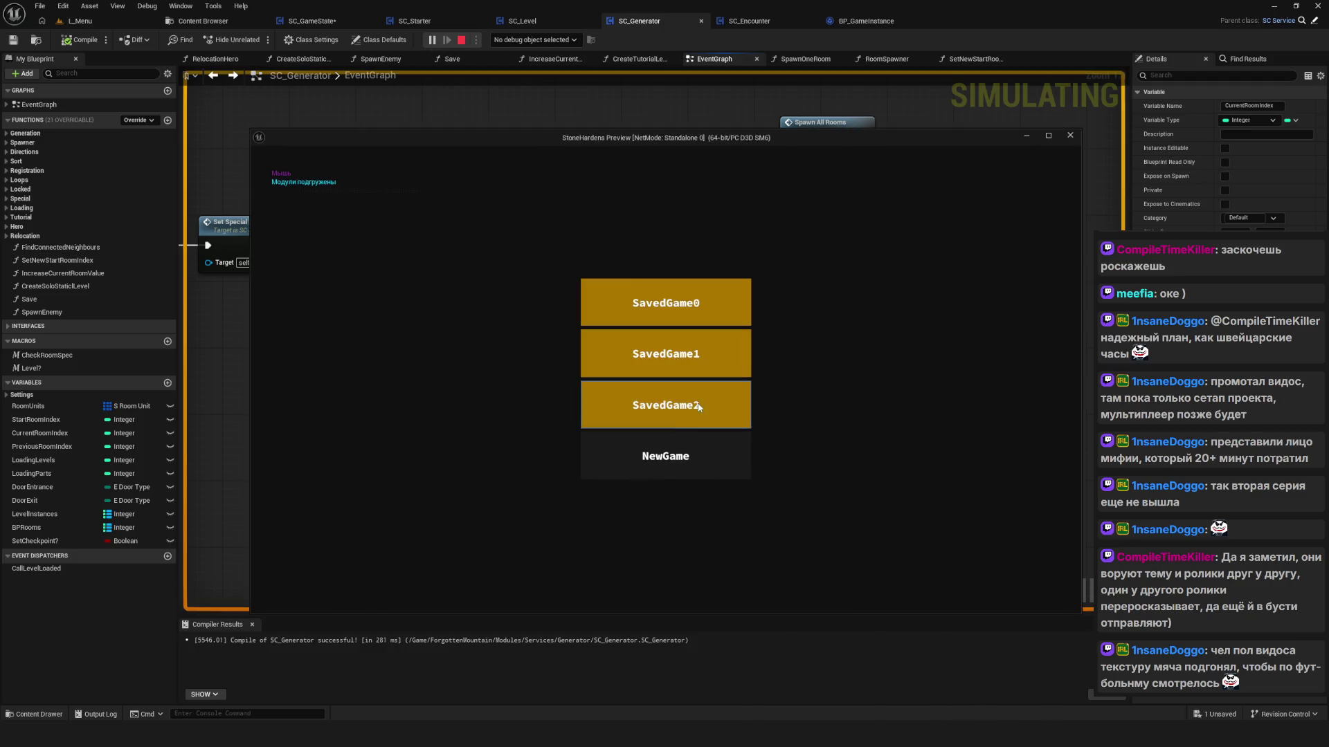
{"action": "left_click", "coordinate": [665, 379]}
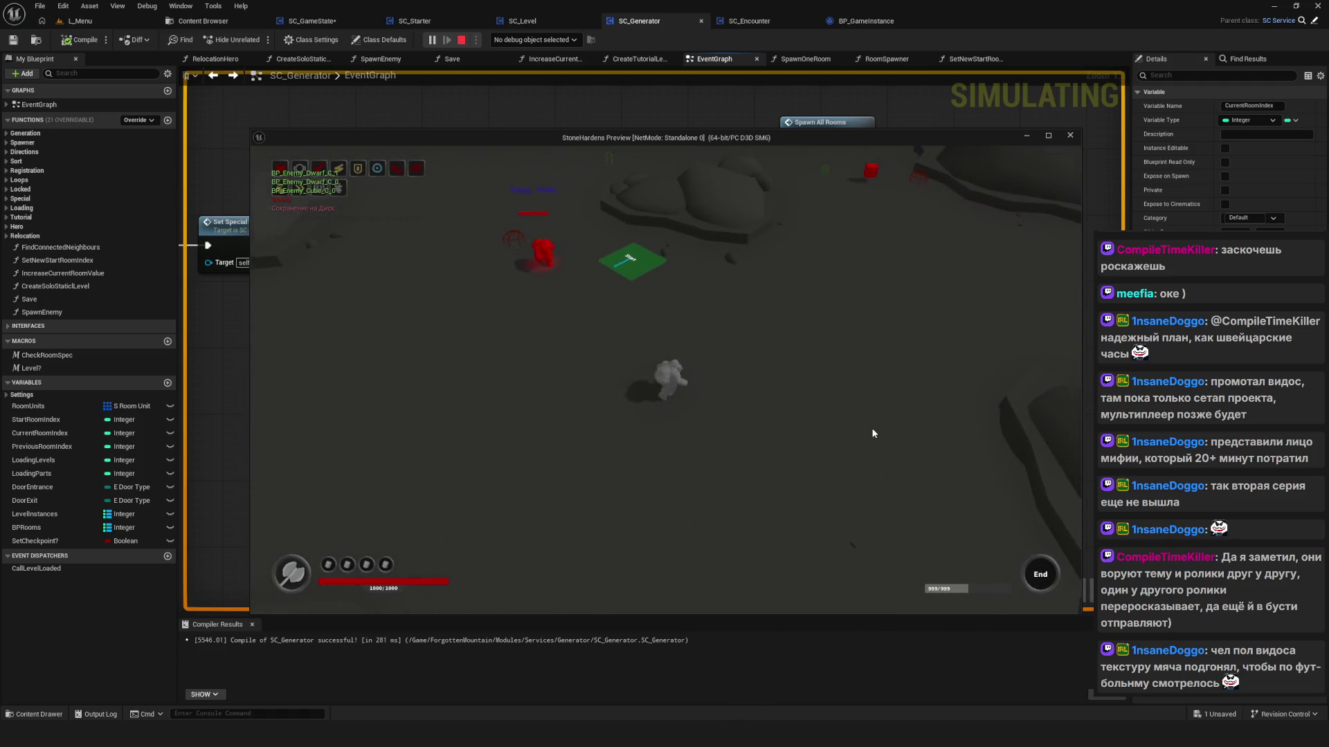
{"action": "key", "text": "Escape"}
{"action": "key", "text": "ctrl+s"}
{"action": "scroll", "coordinate": [562, 368], "scroll_direction": "down", "scroll_amount": 8}
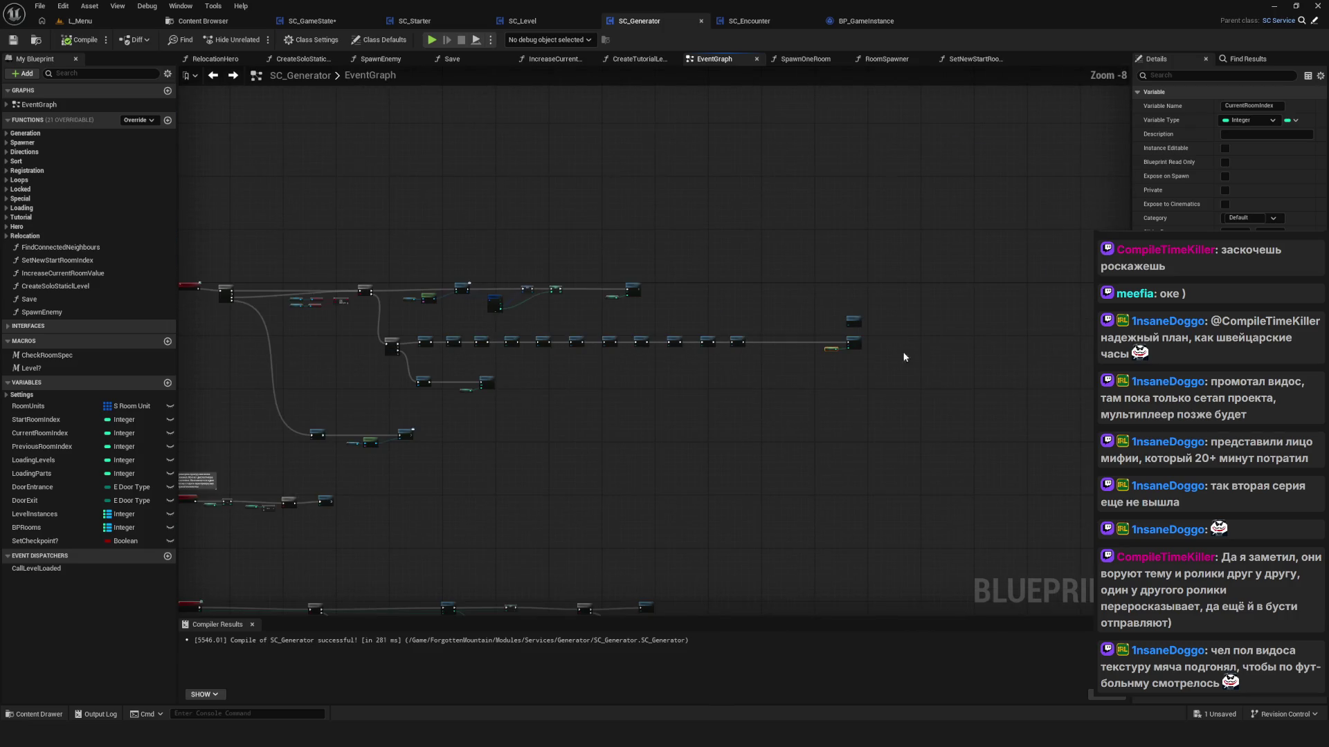
Step: Move Spawn One Room and Current Room Index right, place Spawn All Rooms above them, and save
{"action": "scroll", "coordinate": [582, 362], "scroll_direction": "up", "scroll_amount": 4}
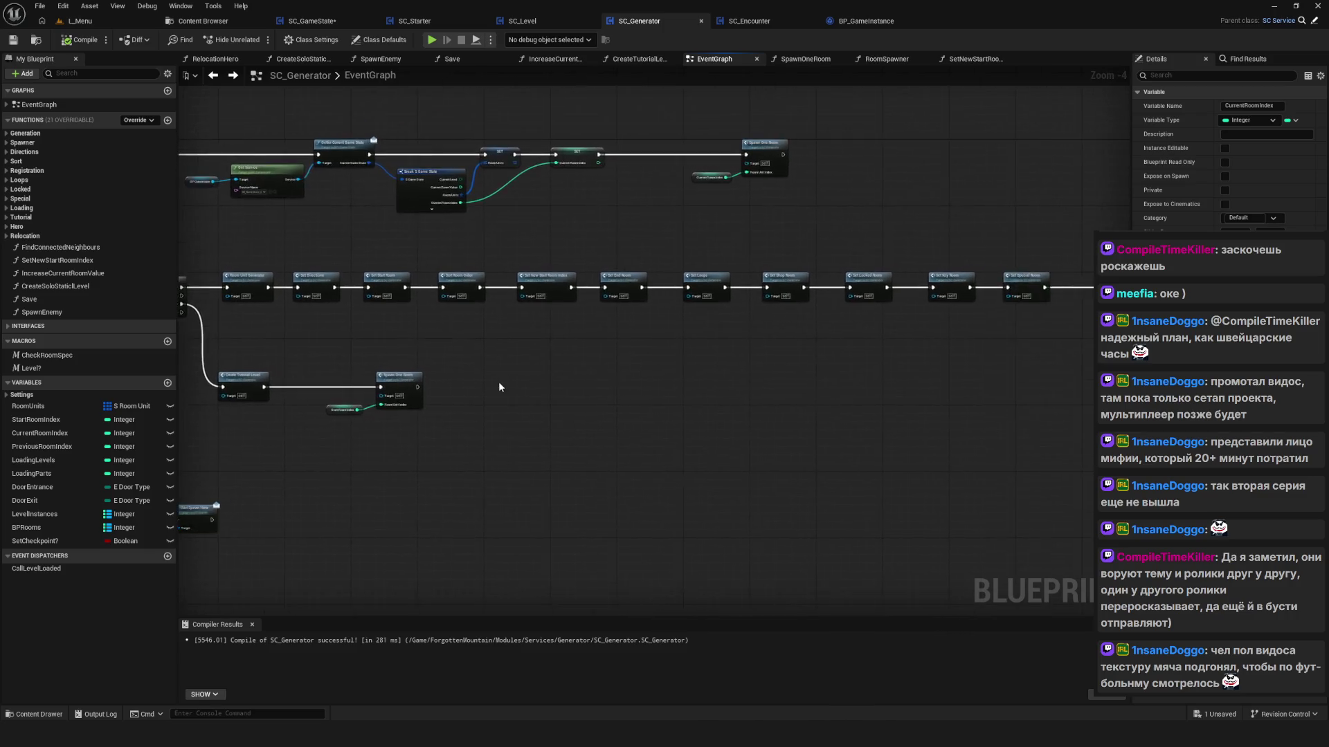
{"action": "scroll", "coordinate": [499, 381], "scroll_direction": "down", "scroll_amount": 2}
{"action": "scroll", "coordinate": [601, 380], "scroll_direction": "down", "scroll_amount": 1}
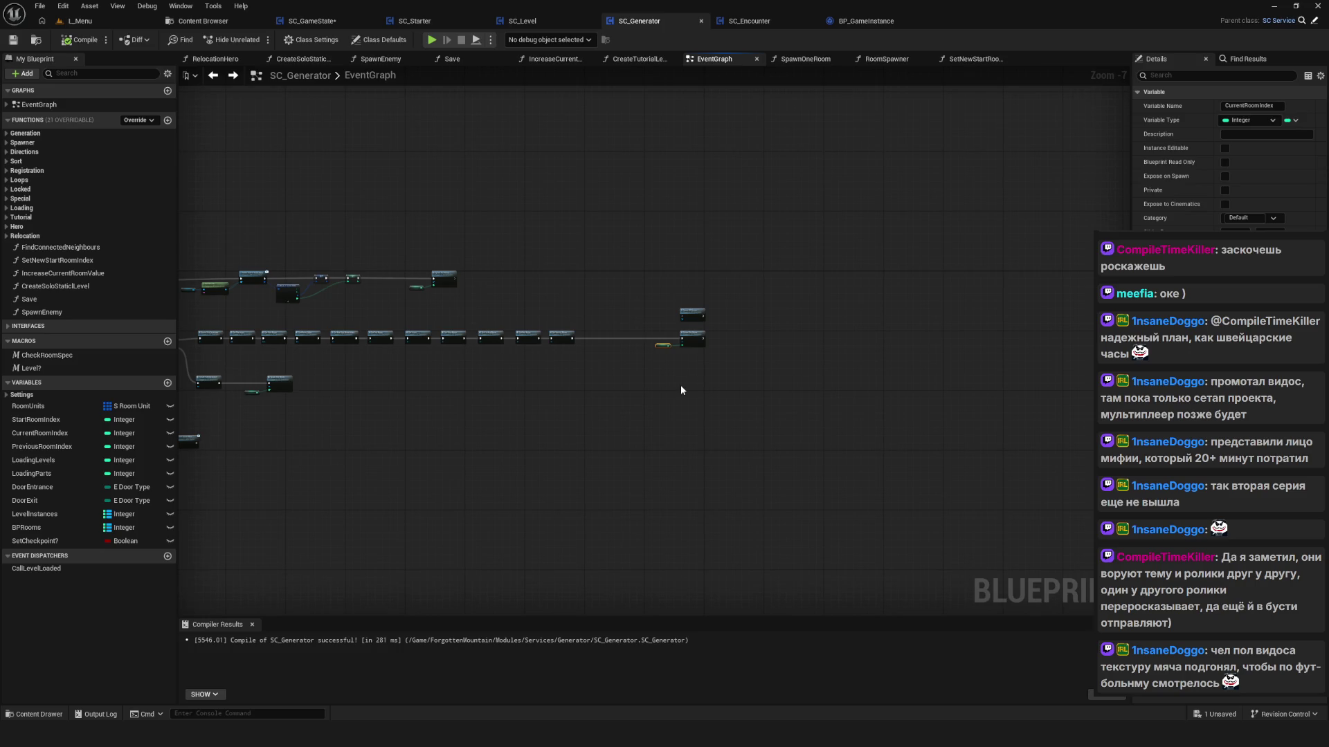
{"action": "scroll", "coordinate": [671, 361], "scroll_direction": "up", "scroll_amount": 5}
{"action": "mouse_move", "coordinate": [589, 246]}
{"action": "left_mouse_down"}
{"action": "mouse_move", "coordinate": [664, 404]}
{"action": "mouse_move", "coordinate": [934, 406]}
{"action": "left_mouse_up"}
{"action": "left_click_drag", "start_coordinate": [713, 274], "coordinate": [857, 275]}
{"action": "mouse_move", "coordinate": [733, 203]}
{"action": "left_mouse_down"}
{"action": "mouse_move", "coordinate": [901, 204]}
{"action": "mouse_move", "coordinate": [871, 205]}
{"action": "left_mouse_up"}
{"action": "left_click_drag", "start_coordinate": [557, 243], "coordinate": [609, 242]}
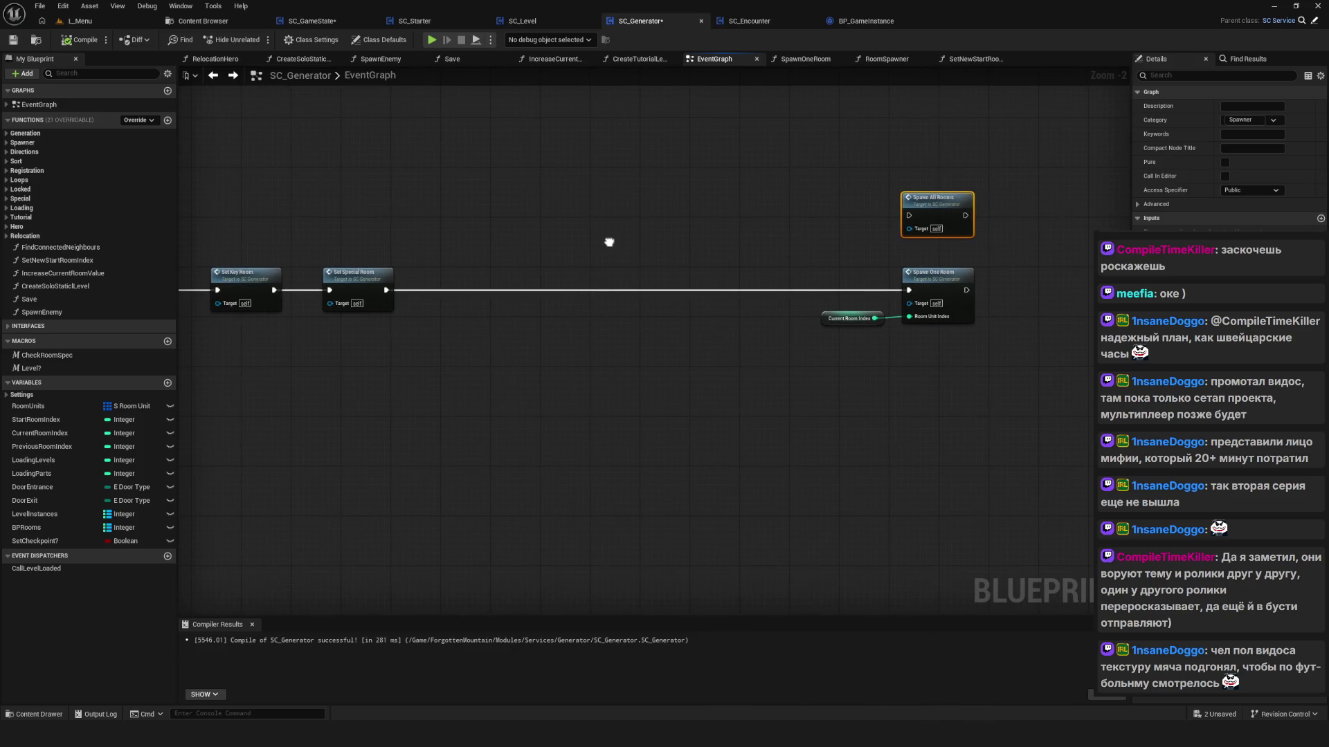
{"action": "key", "text": "ctrl+s"}
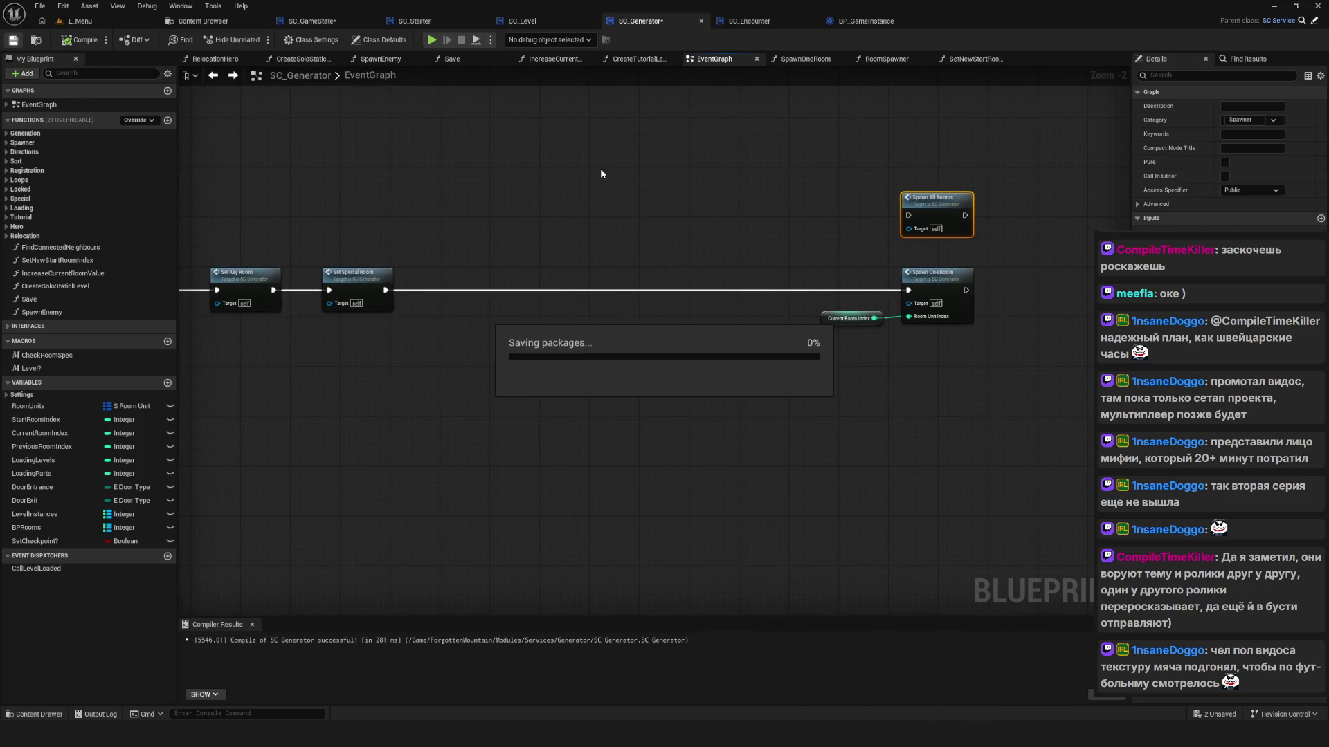
Step: Pan across Set Directions, Sort Room Order, Set End Room, Set Loops and the Set Room nodes
{"action": "left_click_drag", "start_coordinate": [534, 215], "coordinate": [559, 214]}
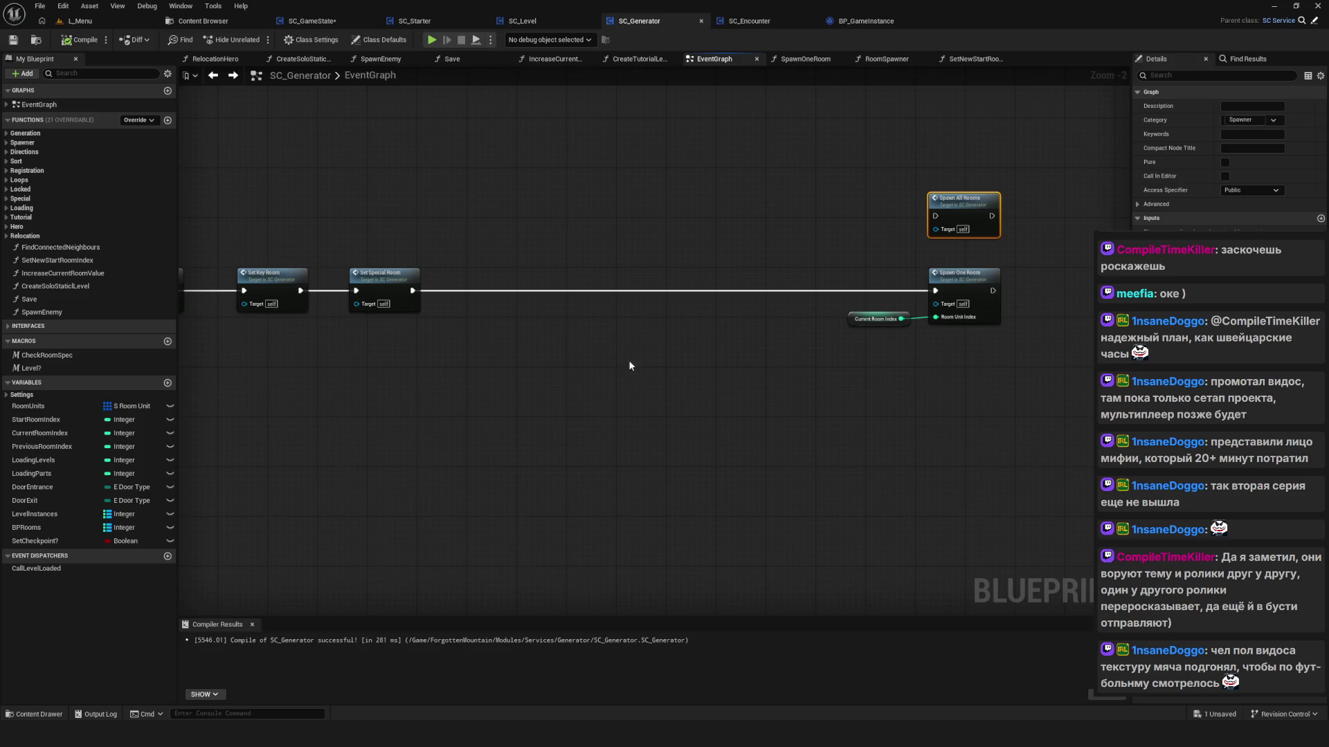
{"action": "scroll", "coordinate": [630, 366], "scroll_direction": "up", "scroll_amount": 2}
{"action": "left_click", "coordinate": [684, 309]}
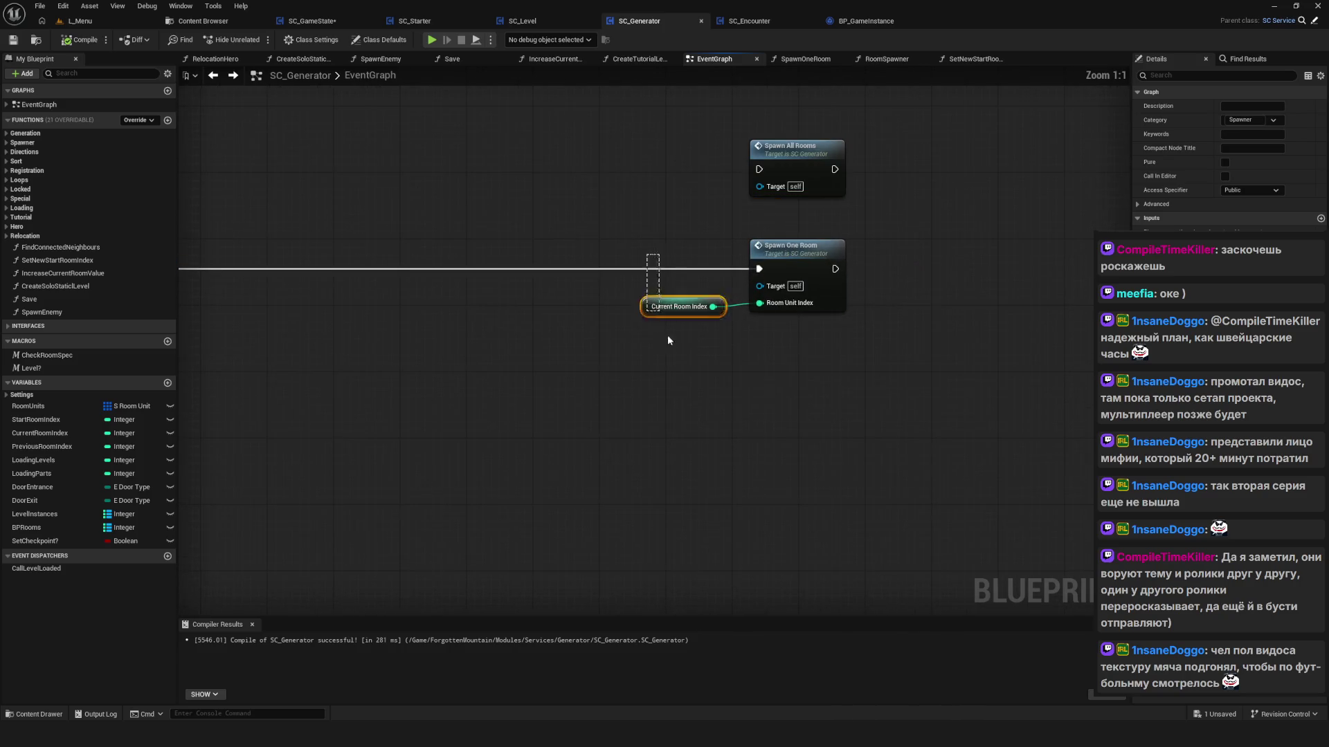
{"action": "left_click", "coordinate": [677, 373]}
{"action": "left_click_drag", "start_coordinate": [517, 359], "coordinate": [554, 342]}
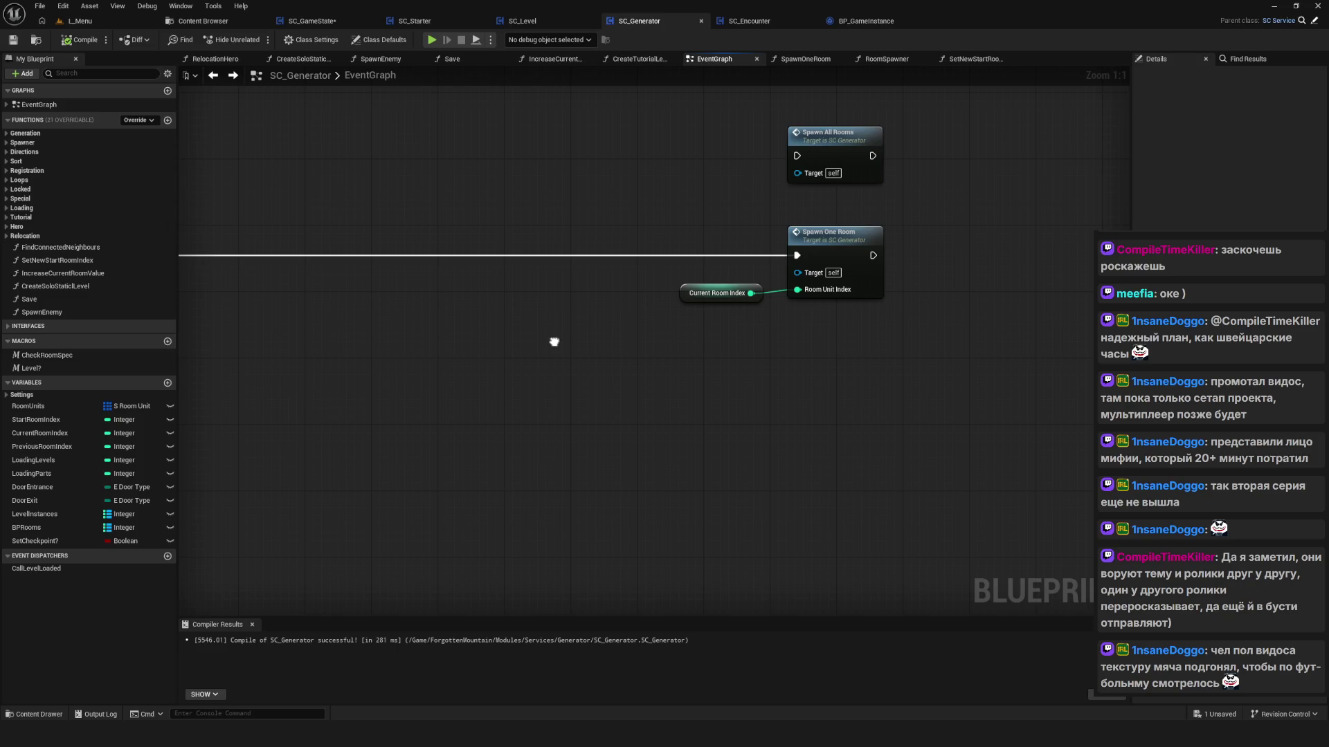
{"action": "scroll", "coordinate": [554, 339], "scroll_direction": "down", "scroll_amount": 8}
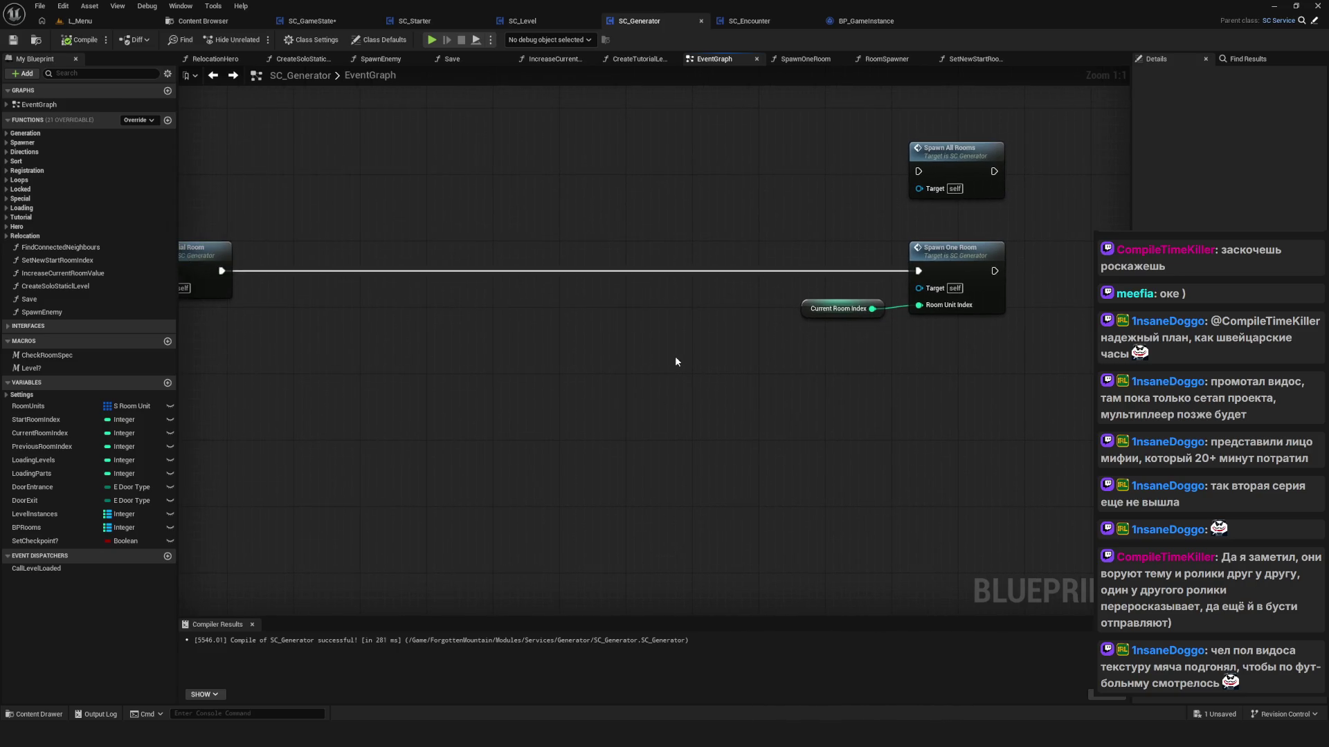
{"action": "scroll", "coordinate": [472, 359], "scroll_direction": "up", "scroll_amount": 6}
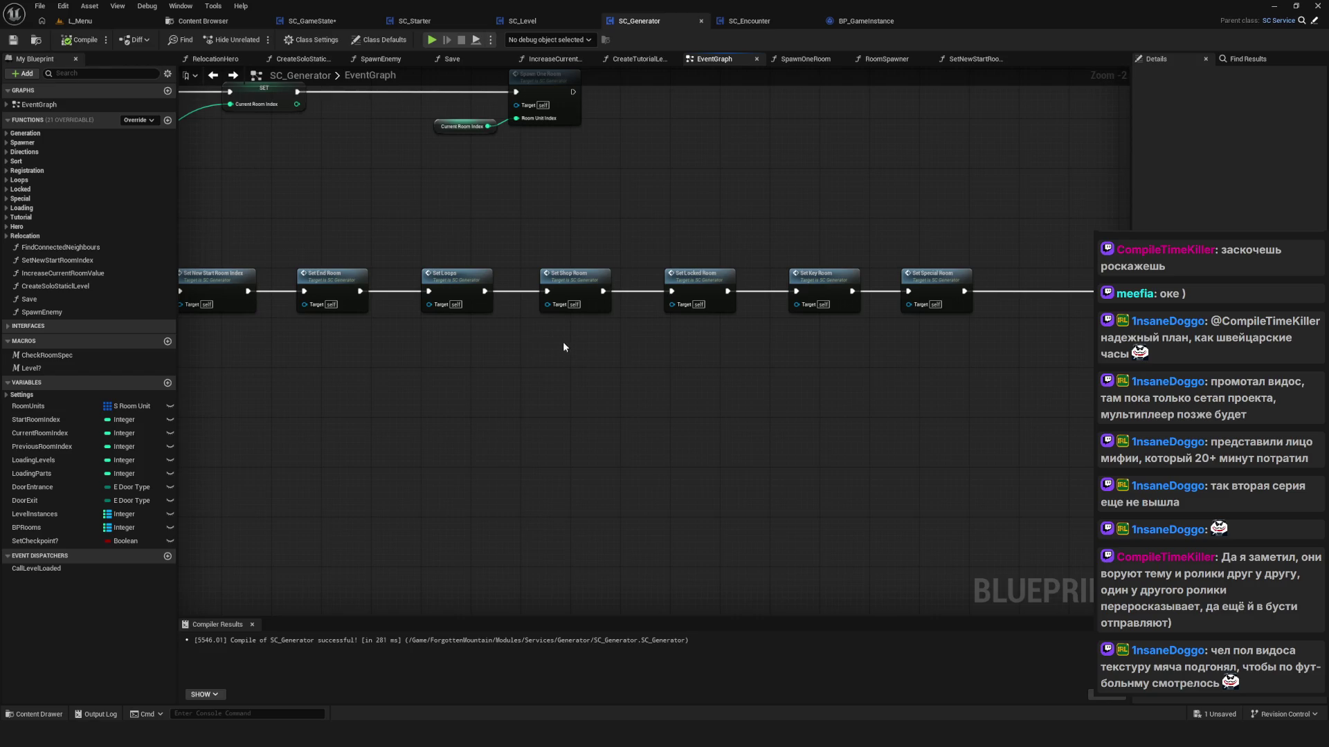
{"action": "mouse_move", "coordinate": [564, 346]}
{"action": "left_mouse_down"}
{"action": "mouse_move", "coordinate": [843, 334]}
{"action": "mouse_move", "coordinate": [530, 325]}
{"action": "mouse_move", "coordinate": [334, 374]}
{"action": "left_mouse_up"}
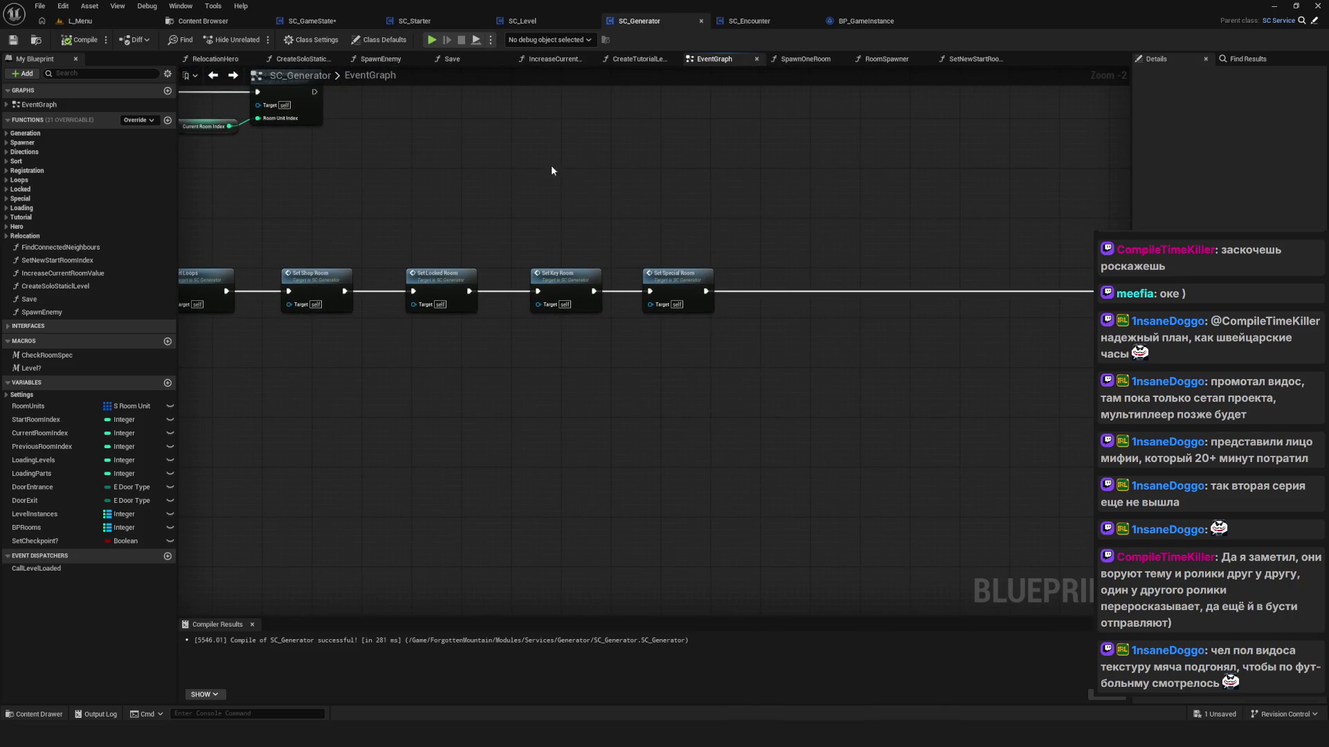
{"action": "mouse_move", "coordinate": [435, 379]}
{"action": "left_mouse_down"}
{"action": "mouse_move", "coordinate": [564, 409]}
{"action": "mouse_move", "coordinate": [866, 597]}
{"action": "left_mouse_up"}
{"action": "mouse_move", "coordinate": [780, 594]}
{"action": "left_mouse_down"}
{"action": "mouse_move", "coordinate": [802, 595]}
{"action": "mouse_move", "coordinate": [679, 380]}
{"action": "mouse_move", "coordinate": [755, 377]}
{"action": "mouse_move", "coordinate": [743, 526]}
{"action": "mouse_move", "coordinate": [568, 472]}
{"action": "left_mouse_up"}
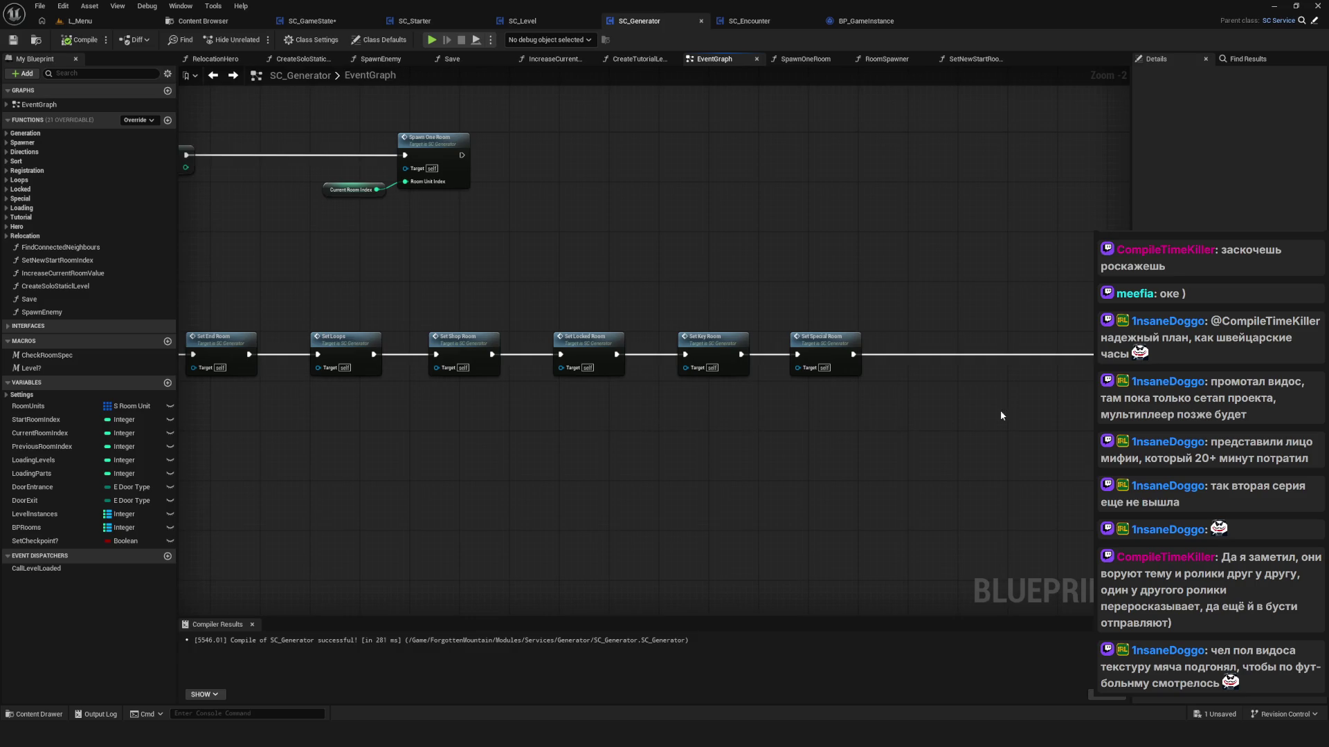
{"action": "mouse_move", "coordinate": [999, 409]}
{"action": "left_mouse_down"}
{"action": "mouse_move", "coordinate": [434, 387]}
{"action": "mouse_move", "coordinate": [454, 382]}
{"action": "left_mouse_up"}
Step: Select the Current Room Index variable node beside Spawn One Room
{"action": "left_click_drag", "start_coordinate": [784, 312], "coordinate": [787, 425]}
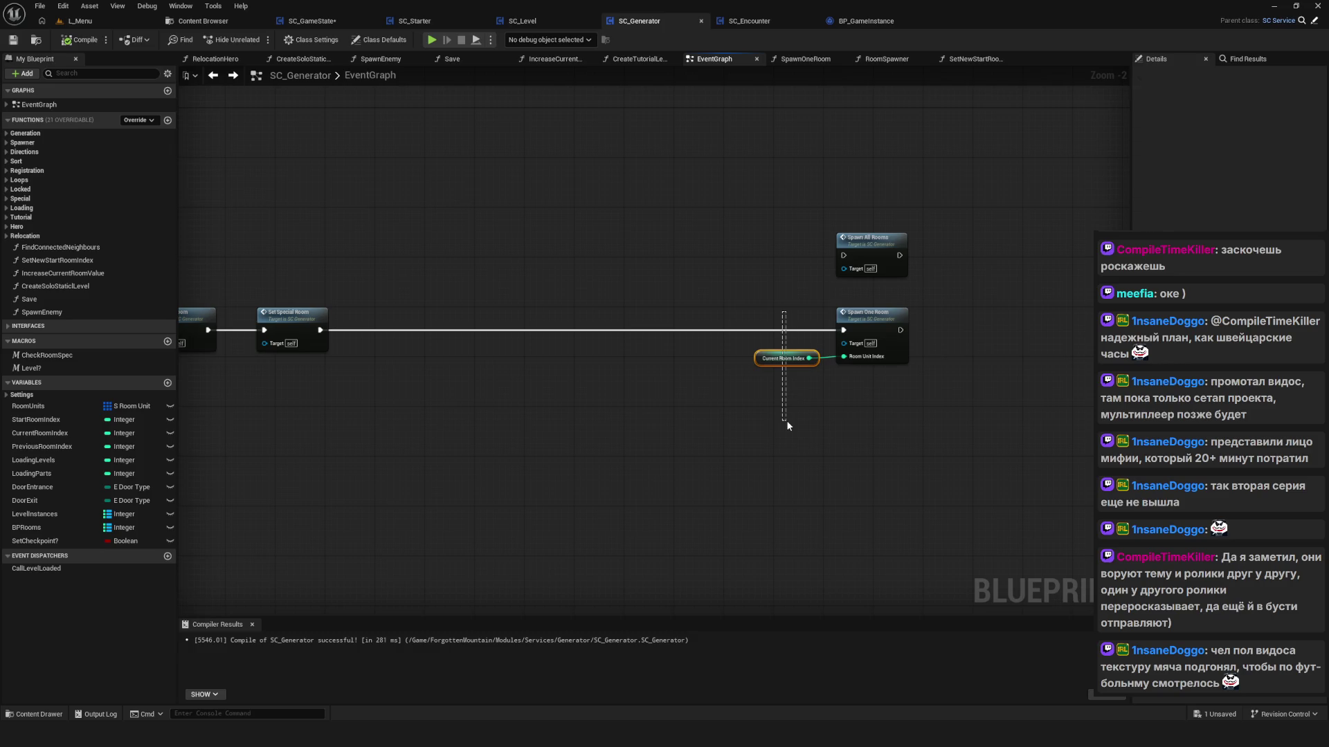
{"action": "left_click_drag", "start_coordinate": [801, 414], "coordinate": [777, 417]}
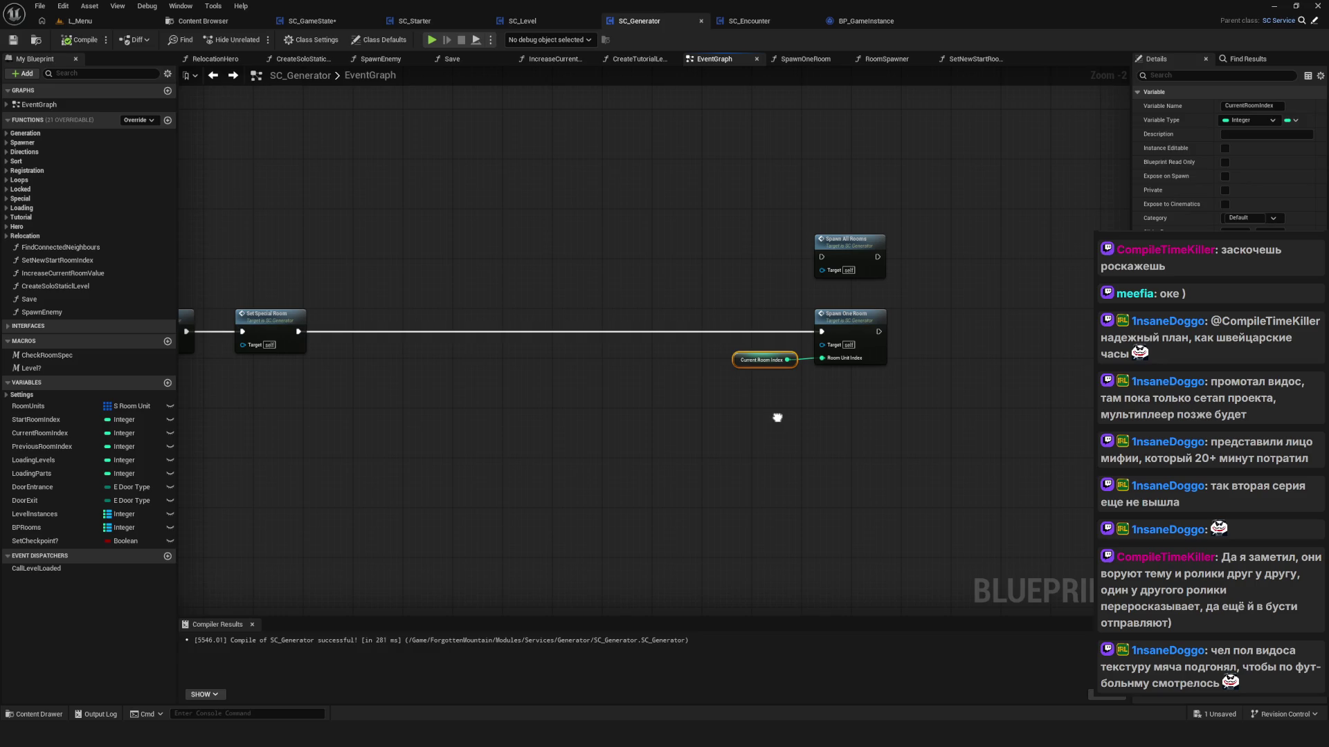
{"action": "left_click_drag", "start_coordinate": [777, 417], "coordinate": [765, 415]}
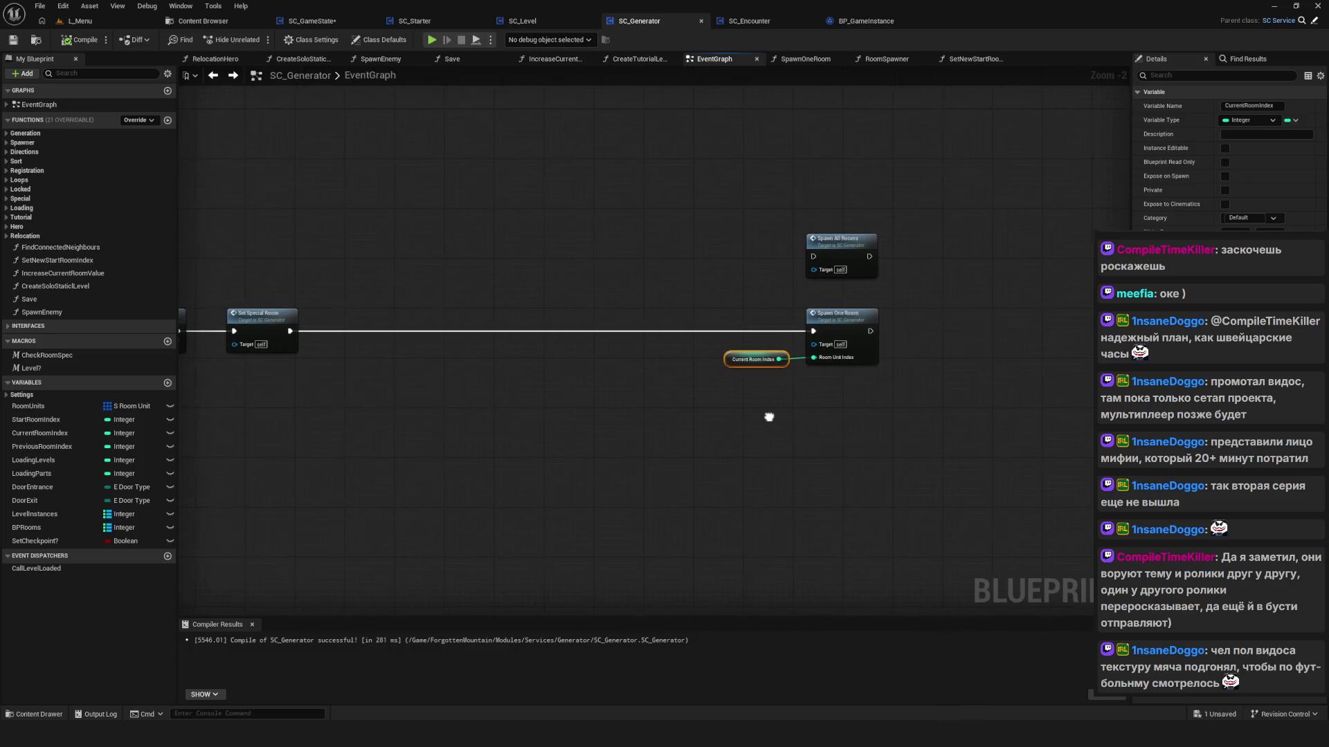
{"action": "scroll", "coordinate": [763, 415], "scroll_direction": "up", "scroll_amount": 2}
{"action": "mouse_move", "coordinate": [670, 297]}
{"action": "left_mouse_down"}
{"action": "mouse_move", "coordinate": [785, 399]}
{"action": "mouse_move", "coordinate": [740, 399]}
{"action": "mouse_move", "coordinate": [716, 267]}
{"action": "mouse_move", "coordinate": [686, 256]}
{"action": "left_mouse_up"}
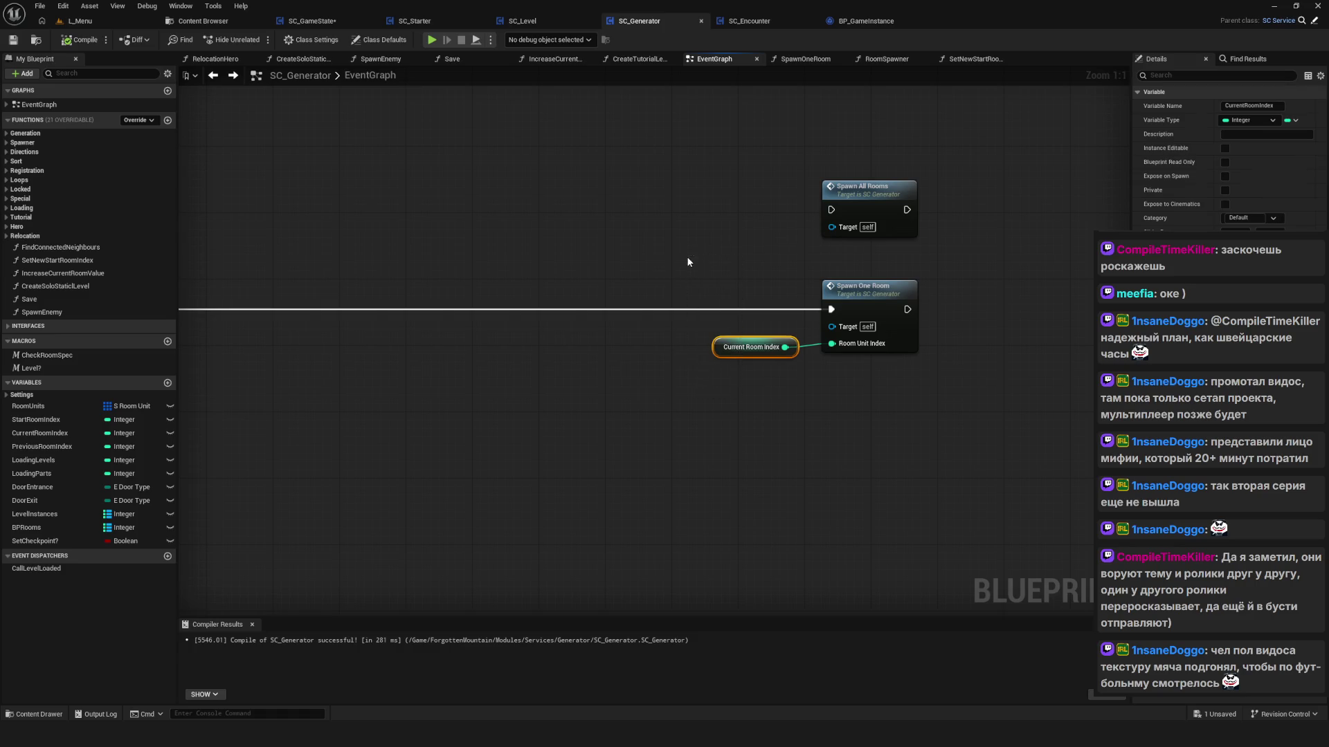
{"action": "mouse_move", "coordinate": [767, 351]}
{"action": "left_mouse_down"}
{"action": "mouse_move", "coordinate": [714, 380]}
{"action": "mouse_move", "coordinate": [827, 384]}
{"action": "mouse_move", "coordinate": [1035, 342]}
{"action": "left_mouse_up"}
{"action": "scroll", "coordinate": [734, 371], "scroll_direction": "down", "scroll_amount": 5}
Step: Paste Current Room Index into the tutorial branch, wire it to Room Unit Index, and delete Start Room Index
{"action": "scroll", "coordinate": [418, 416], "scroll_direction": "up", "scroll_amount": 5}
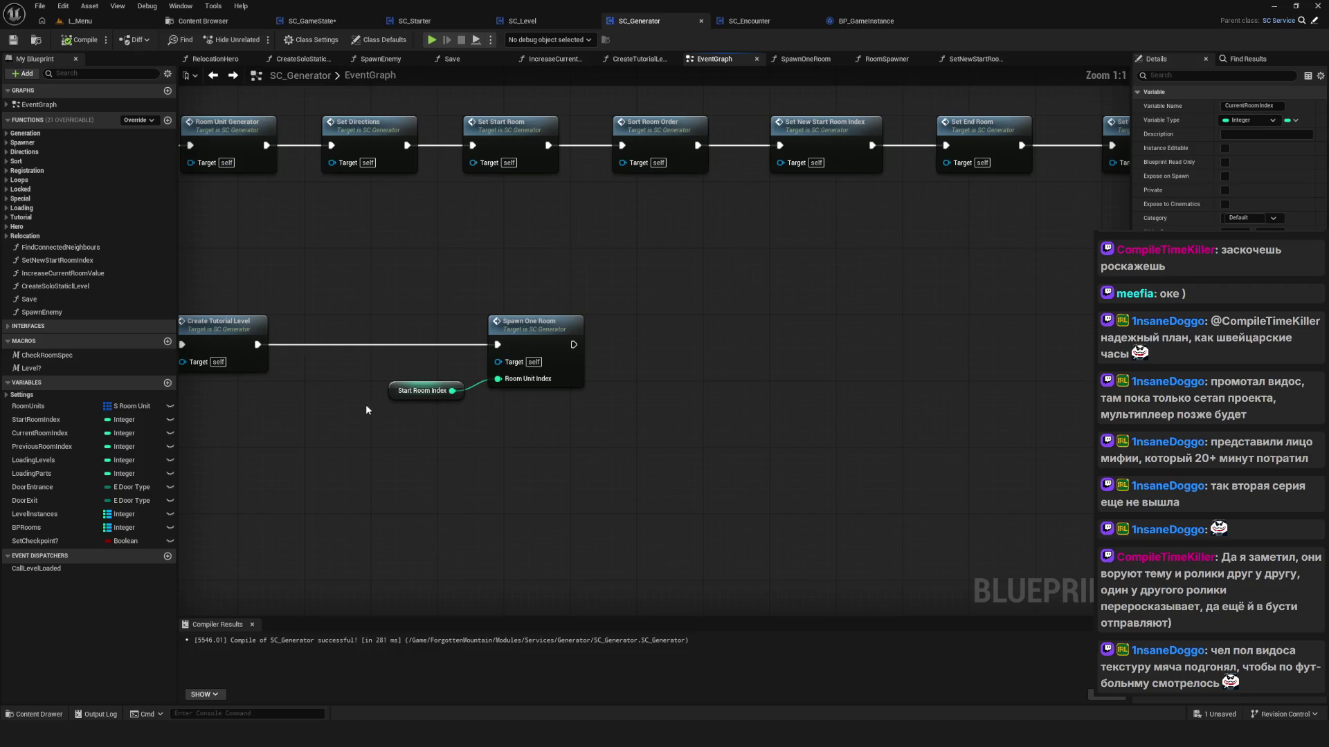
{"action": "left_click_drag", "start_coordinate": [366, 405], "coordinate": [494, 423]}
{"action": "scroll", "coordinate": [494, 423], "scroll_direction": "down", "scroll_amount": 6}
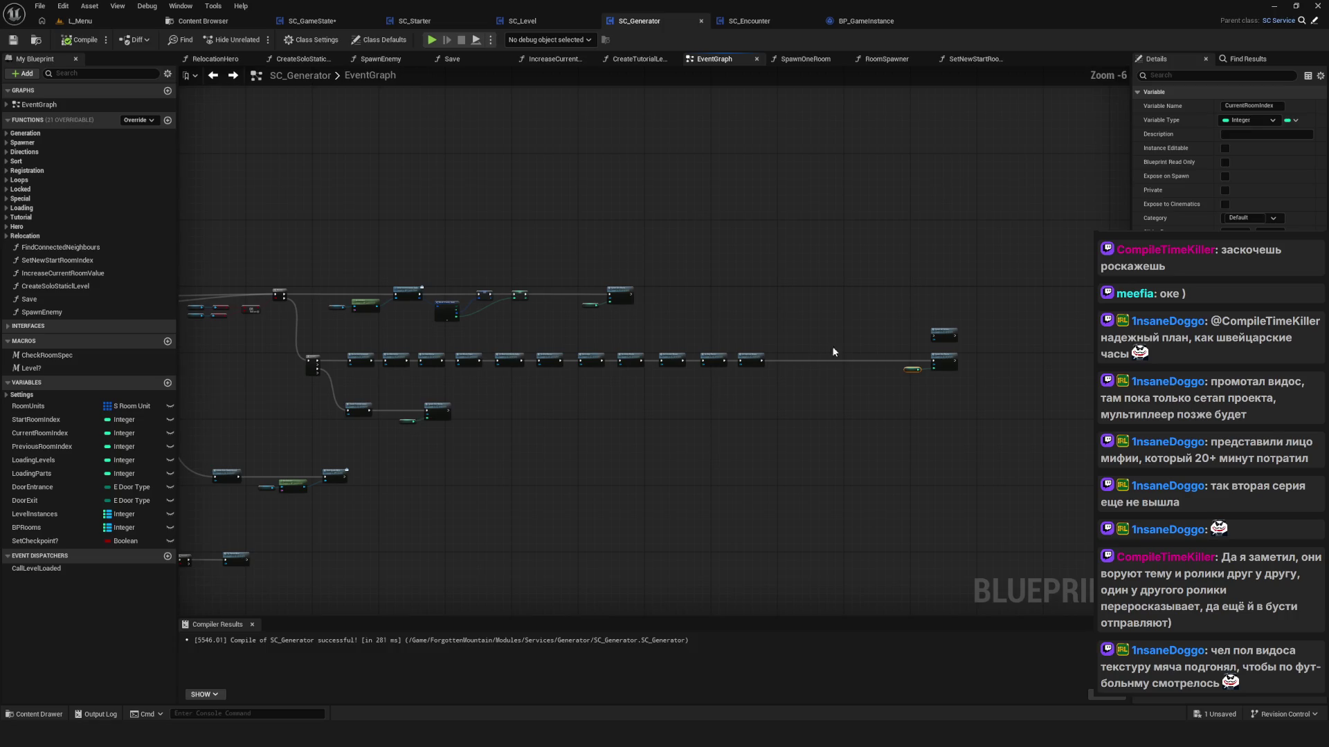
{"action": "left_click_drag", "start_coordinate": [860, 347], "coordinate": [927, 386]}
{"action": "scroll", "coordinate": [484, 436], "scroll_direction": "up", "scroll_amount": 6}
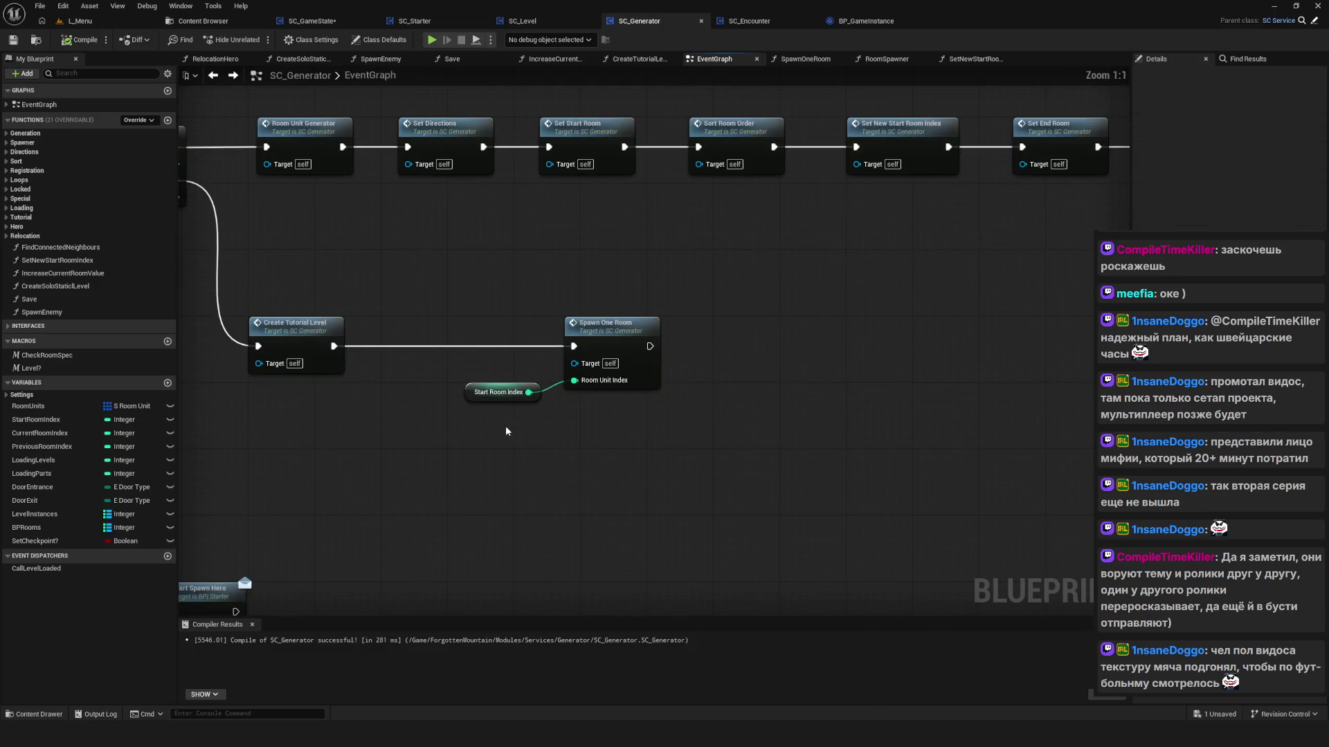
{"action": "key", "text": "ctrl+v"}
{"action": "mouse_move", "coordinate": [553, 425]}
{"action": "left_mouse_down"}
{"action": "mouse_move", "coordinate": [572, 415]}
{"action": "mouse_move", "coordinate": [574, 380]}
{"action": "left_mouse_up"}
{"action": "left_click", "coordinate": [498, 391]}
{"action": "key", "text": "Delete"}
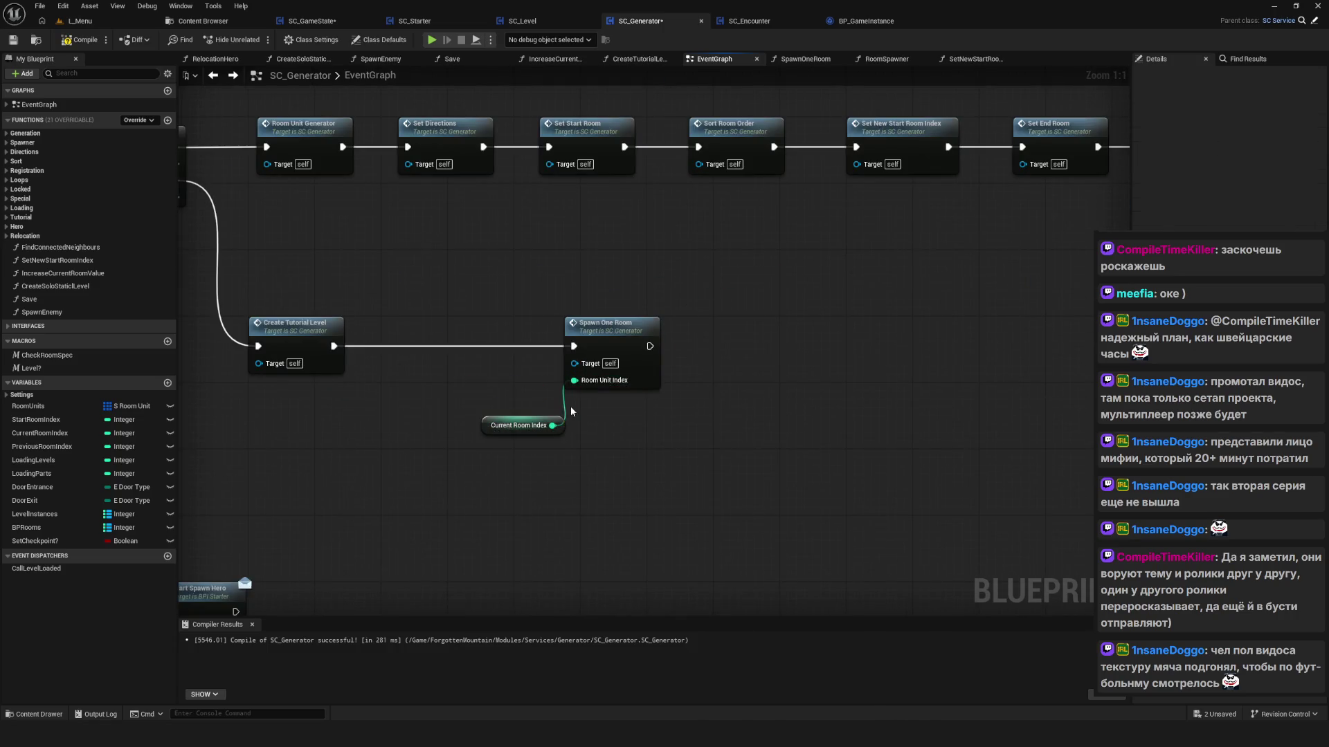
{"action": "left_click_drag", "start_coordinate": [525, 426], "coordinate": [508, 393]}
Step: Save and compile SC_Generator, then view the Level? macro and Get Service nodes
{"action": "scroll", "coordinate": [582, 412], "scroll_direction": "down", "scroll_amount": 2}
{"action": "key", "text": "ctrl+s"}
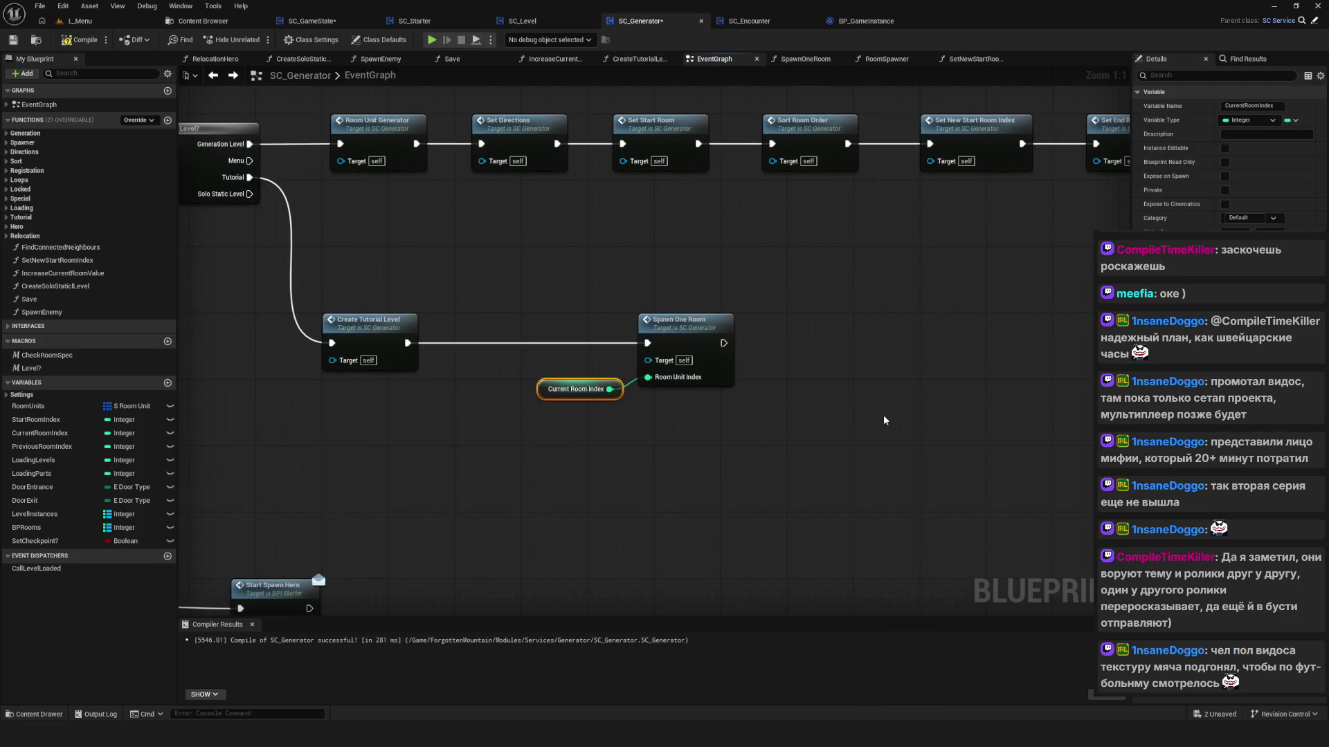
{"action": "scroll", "coordinate": [564, 414], "scroll_direction": "down", "scroll_amount": 4}
{"action": "scroll", "coordinate": [564, 414], "scroll_direction": "up", "scroll_amount": 6}
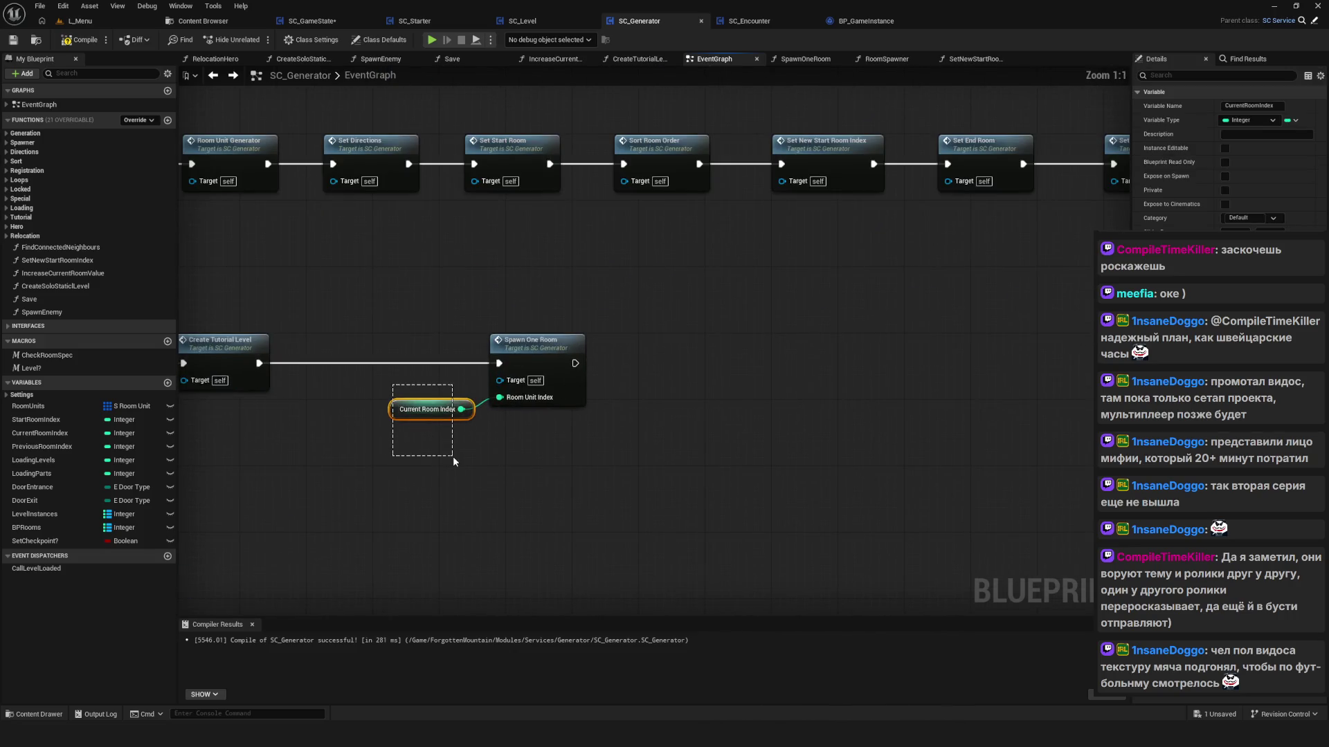
{"action": "left_click_drag", "start_coordinate": [452, 456], "coordinate": [454, 443]}
{"action": "left_click", "coordinate": [80, 39]}
{"action": "mouse_move", "coordinate": [346, 286]}
{"action": "left_mouse_down"}
{"action": "mouse_move", "coordinate": [610, 371]}
{"action": "mouse_move", "coordinate": [769, 375]}
{"action": "left_mouse_up"}
{"action": "left_click_drag", "start_coordinate": [581, 185], "coordinate": [472, 269]}
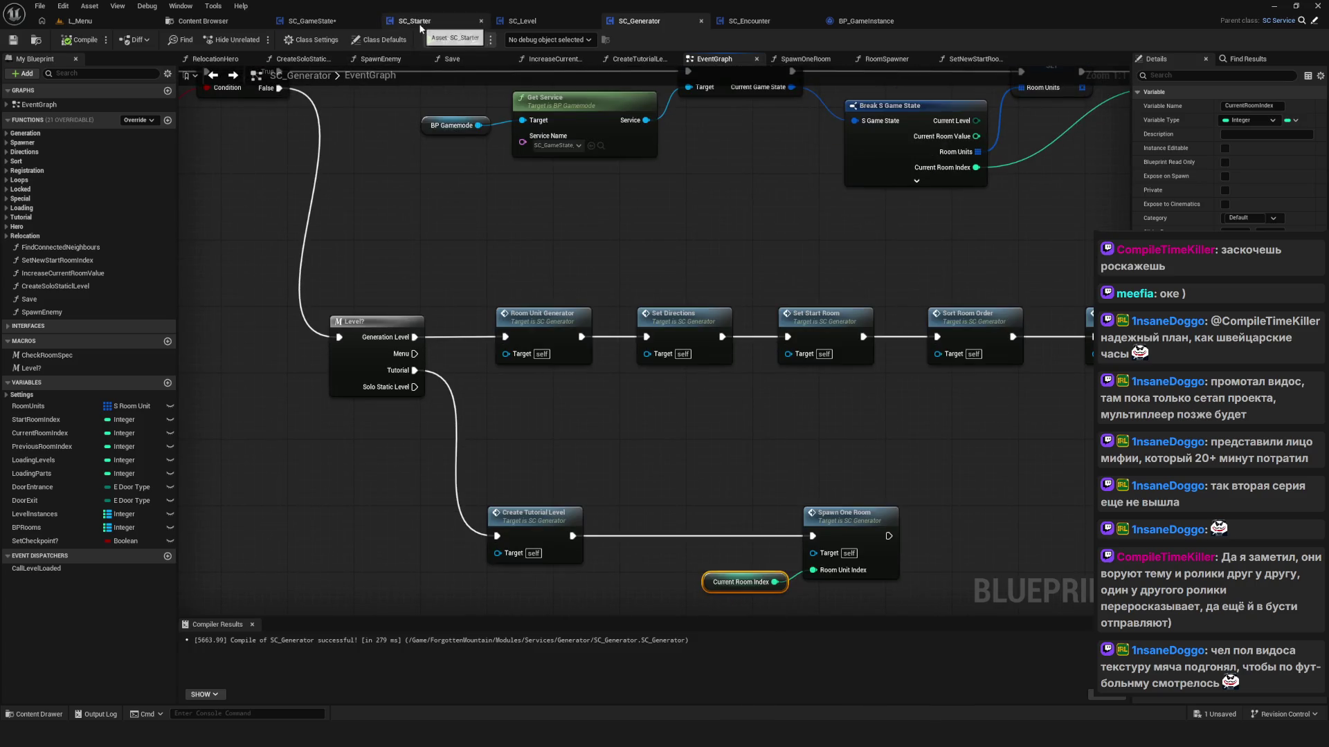
Step: In SC_GameState, keep Current Level set to Tutorial, then compile and save the blueprint
{"action": "left_click", "coordinate": [420, 24]}
{"action": "left_click", "coordinate": [312, 21]}
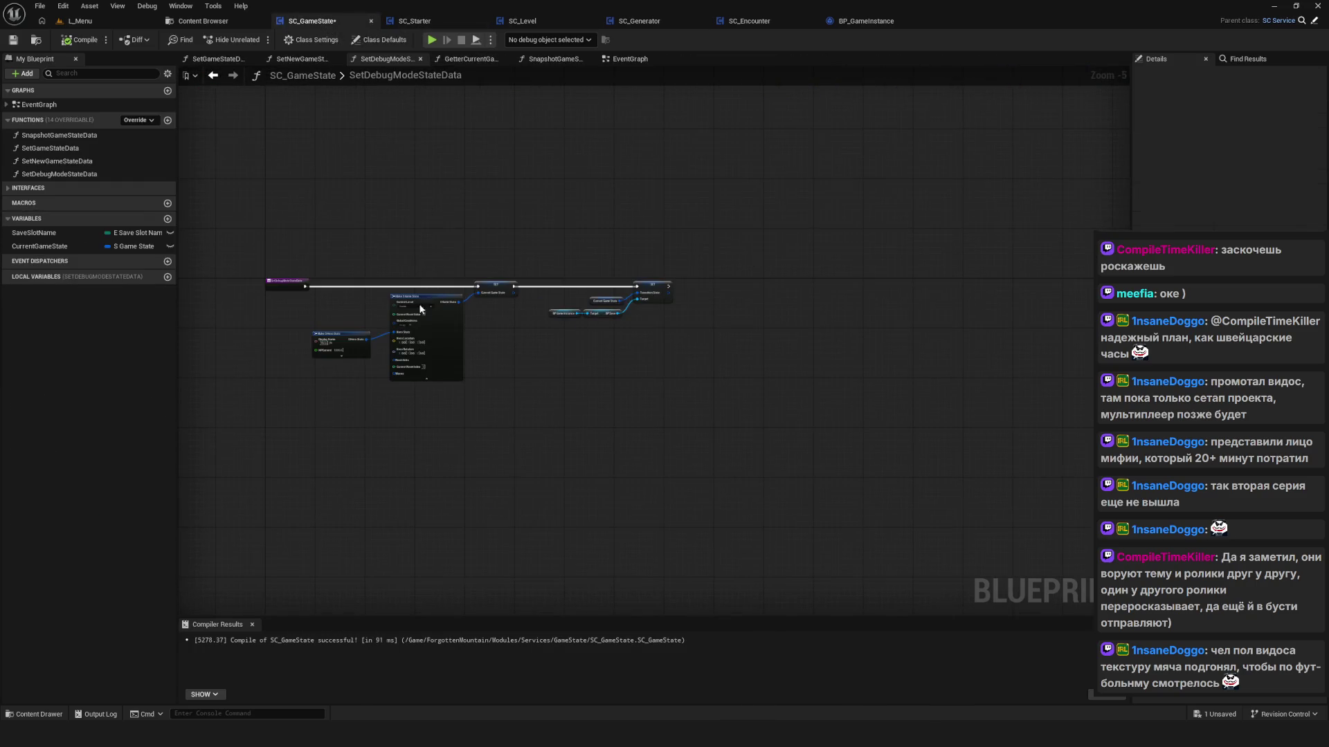
{"action": "scroll", "coordinate": [420, 309], "scroll_direction": "up", "scroll_amount": 5}
{"action": "left_click", "coordinate": [415, 268]}
{"action": "left_click", "coordinate": [197, 114]}
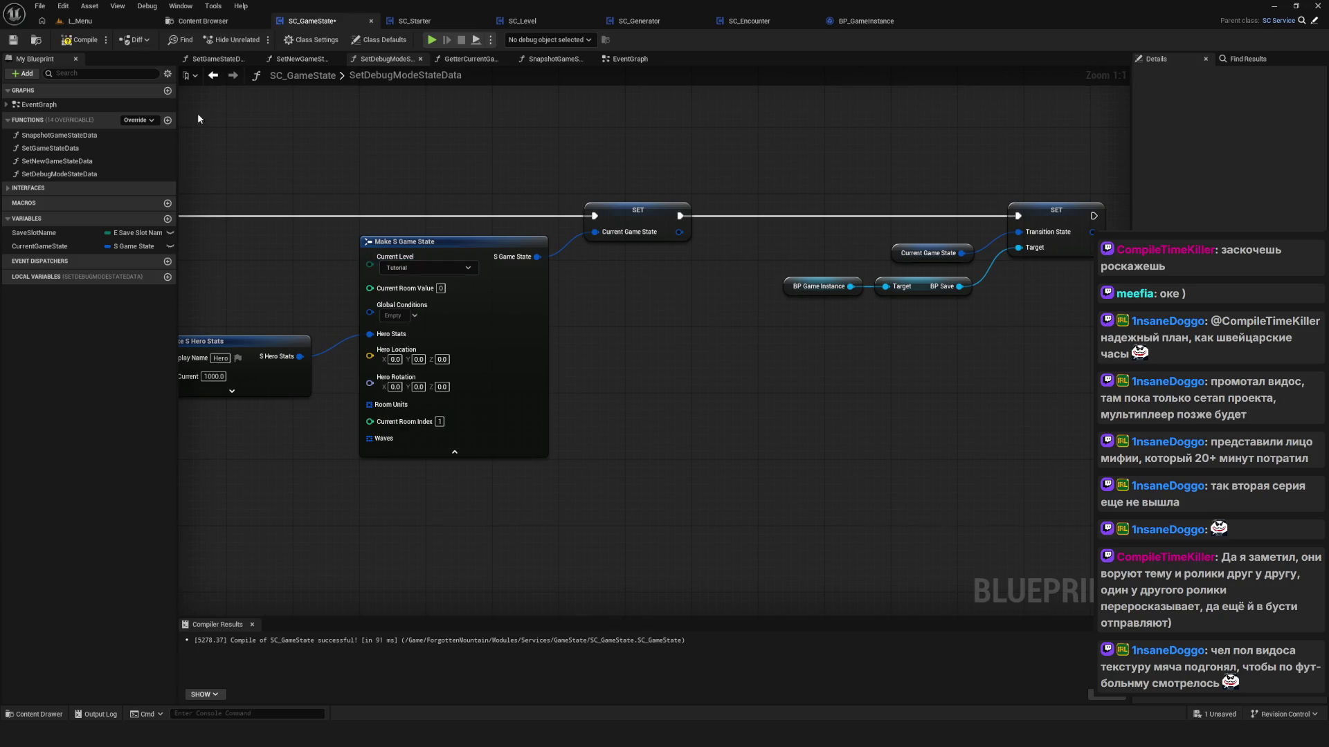
{"action": "key", "text": "F7"}
{"action": "left_click", "coordinate": [13, 40]}
Step: In the game preview, delete all four save slots and start a new game in the top slot
{"action": "left_click", "coordinate": [431, 39]}
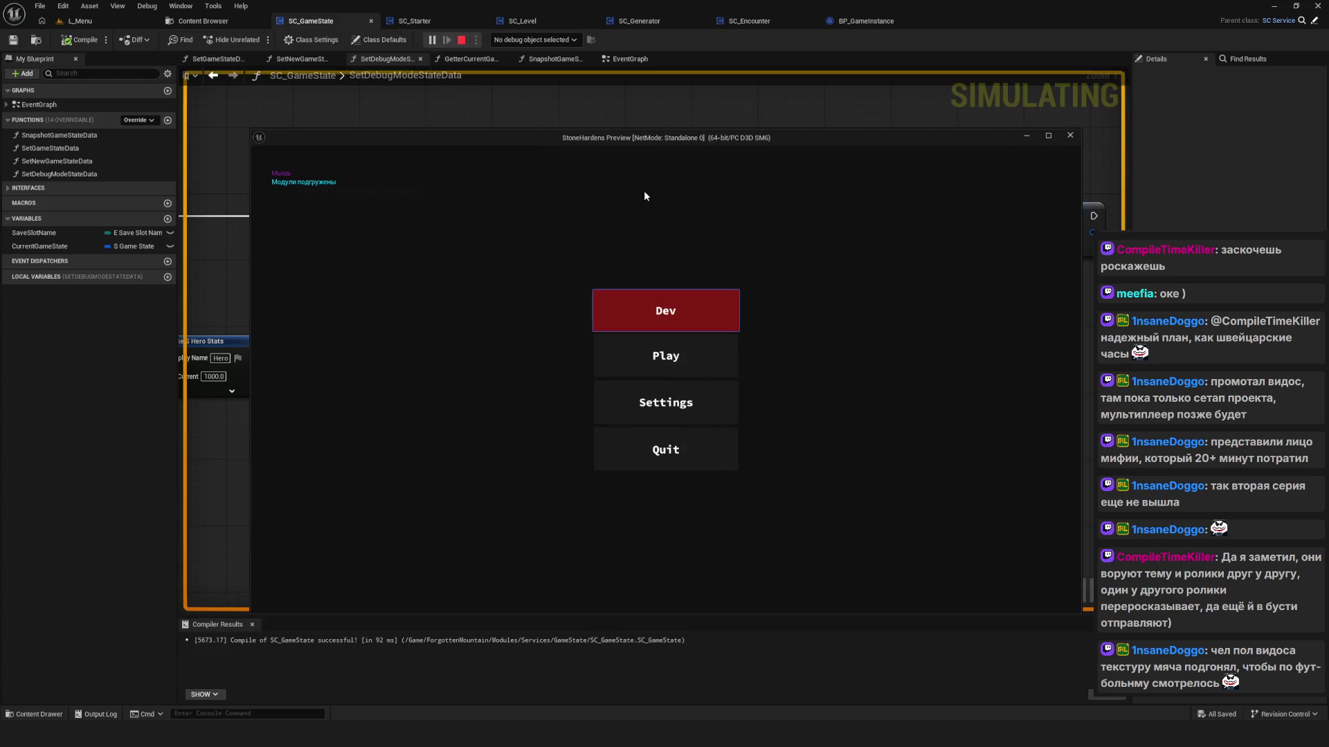
{"action": "left_click", "coordinate": [658, 337]}
{"action": "right_click", "coordinate": [651, 456]}
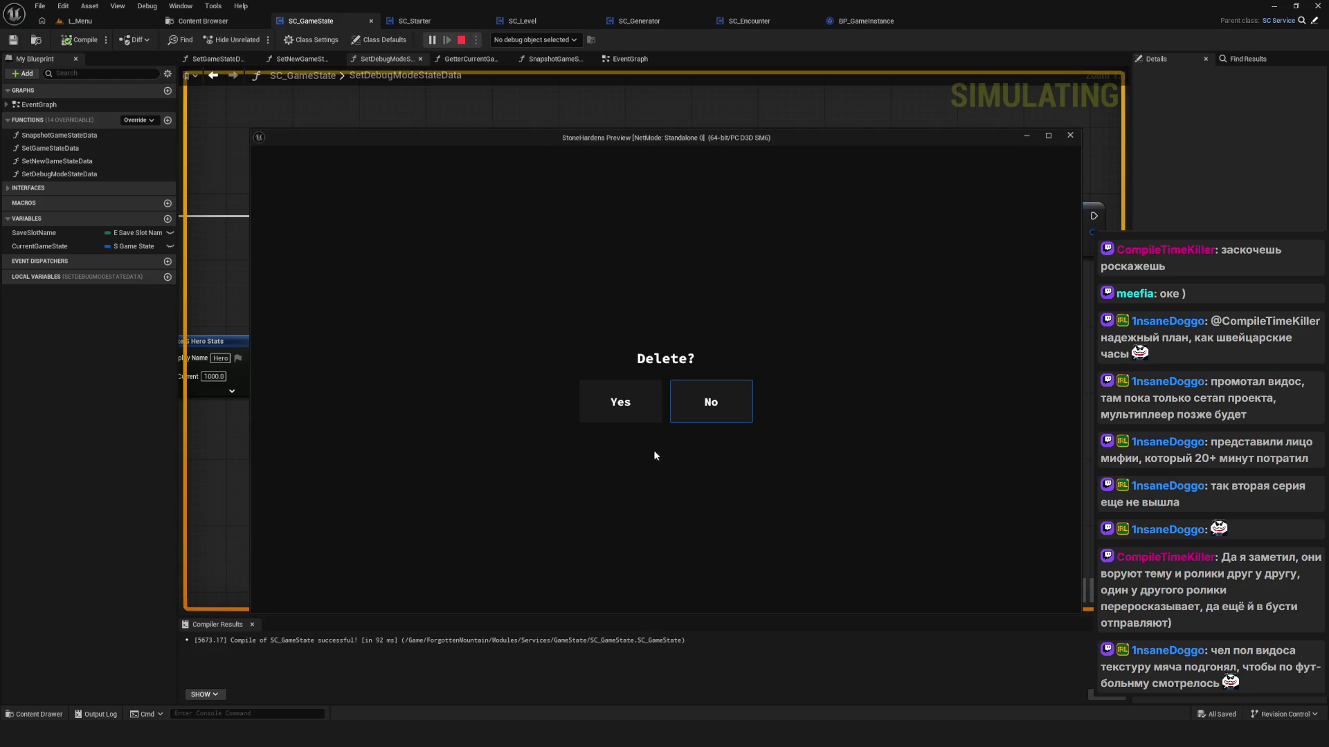
{"action": "left_click", "coordinate": [663, 397]}
{"action": "right_click", "coordinate": [663, 396]}
{"action": "left_click", "coordinate": [626, 393]}
{"action": "right_click", "coordinate": [626, 373]}
{"action": "left_click", "coordinate": [614, 398]}
{"action": "right_click", "coordinate": [637, 332]}
{"action": "left_click", "coordinate": [623, 402]}
{"action": "left_click", "coordinate": [661, 293]}
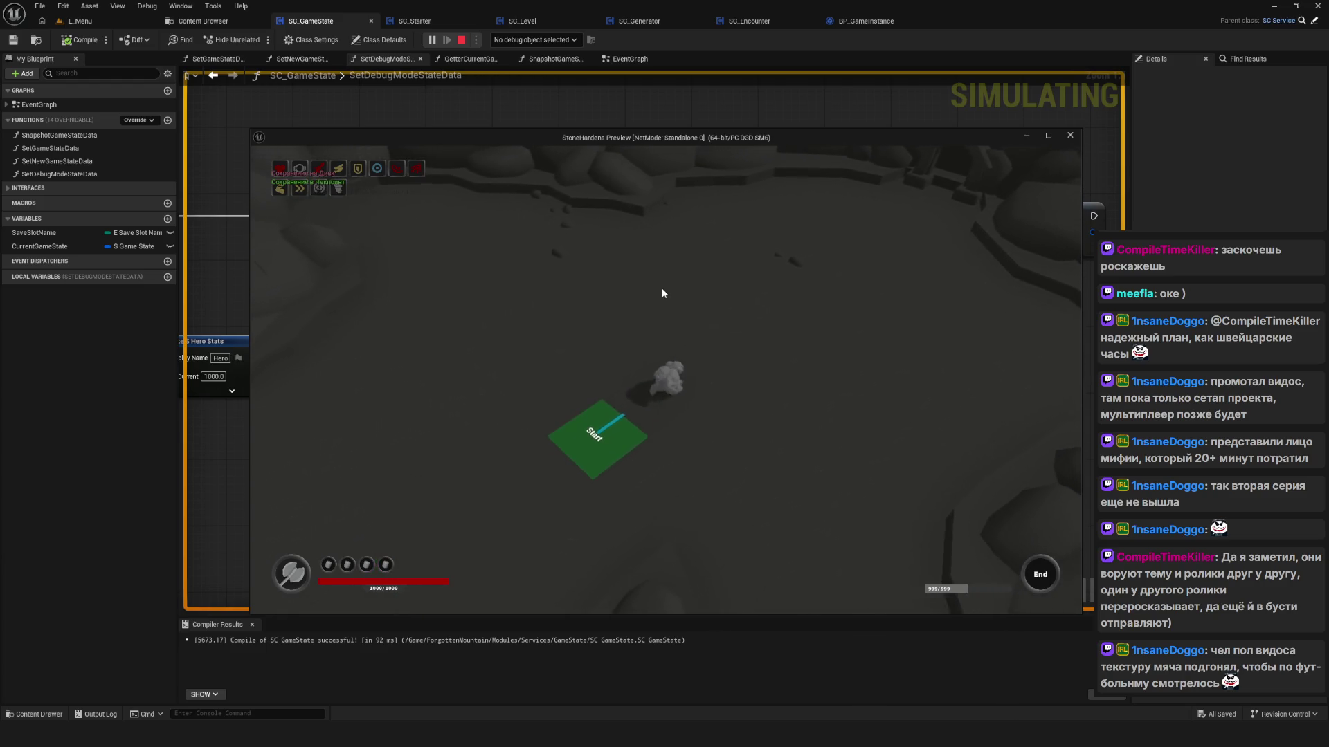
{"action": "key", "text": "Escape"}
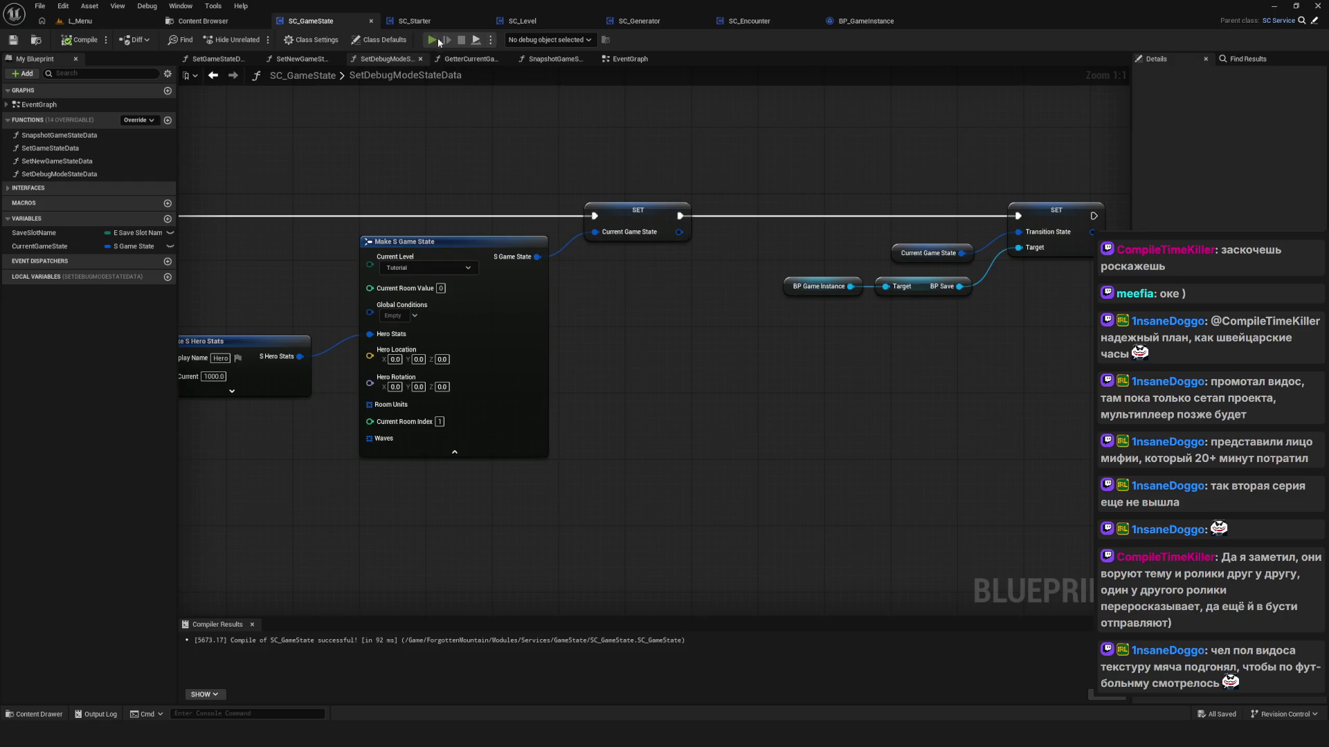
Step: Relaunch the game preview, enter the game from a save slot, then stop it
{"action": "left_click", "coordinate": [433, 40]}
{"action": "left_click", "coordinate": [699, 309]}
{"action": "left_click", "coordinate": [683, 347]}
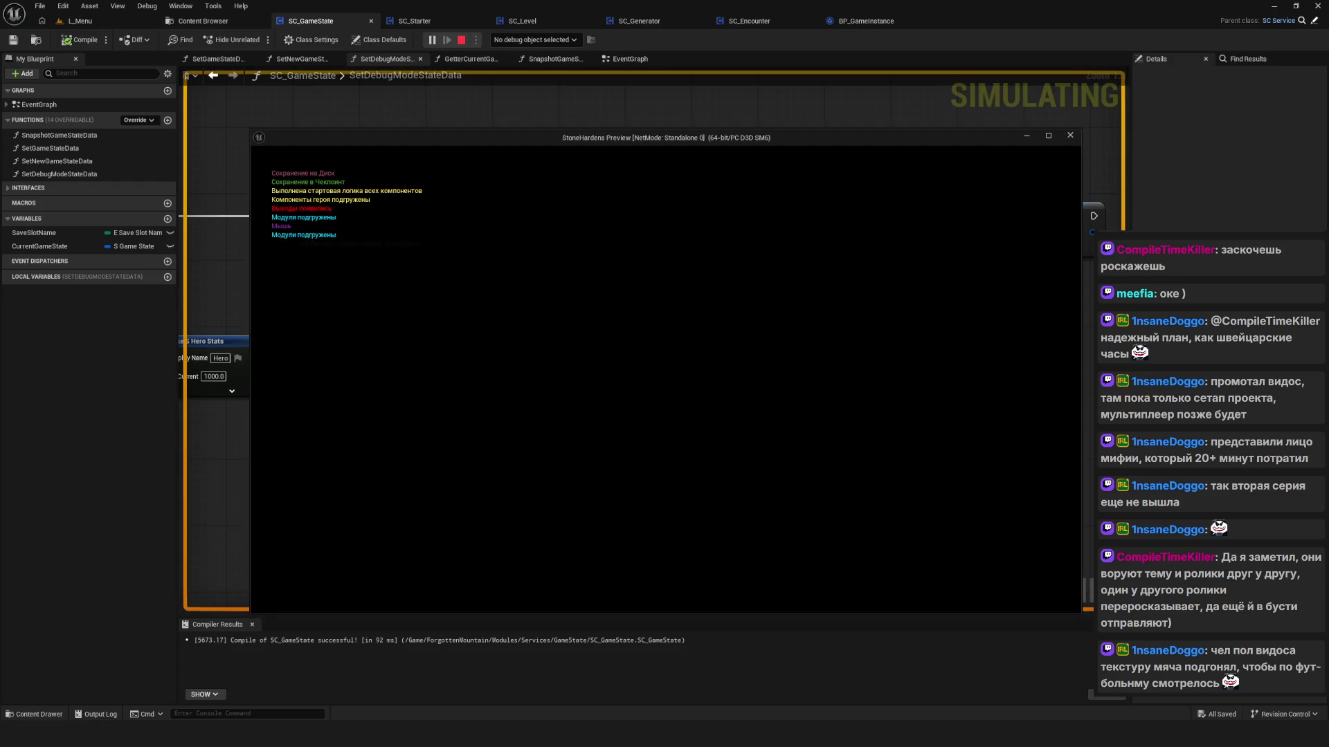
{"action": "key", "text": "Escape"}
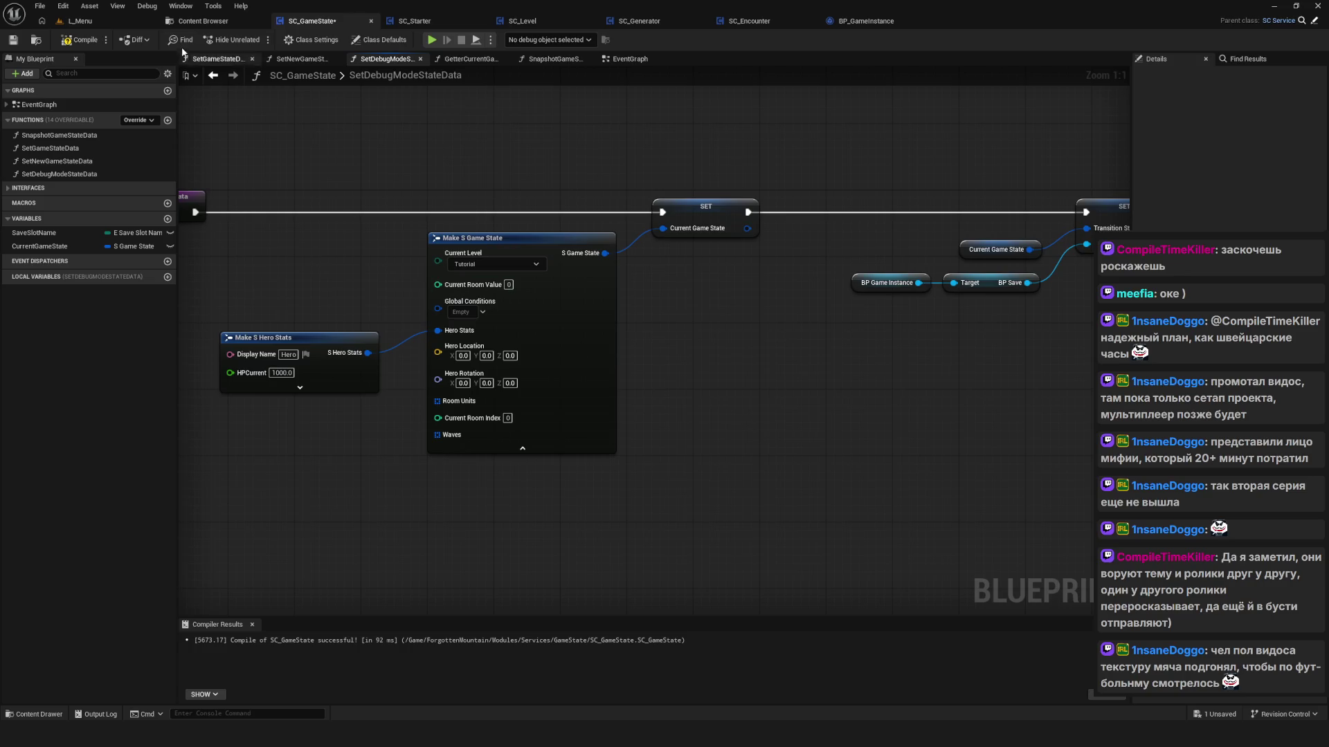
Step: Recompile and save SC_GameState, then switch to the SC_Generator blueprint
{"action": "left_click", "coordinate": [82, 40]}
{"action": "left_click", "coordinate": [13, 40]}
{"action": "left_click_drag", "start_coordinate": [733, 227], "coordinate": [640, 230]}
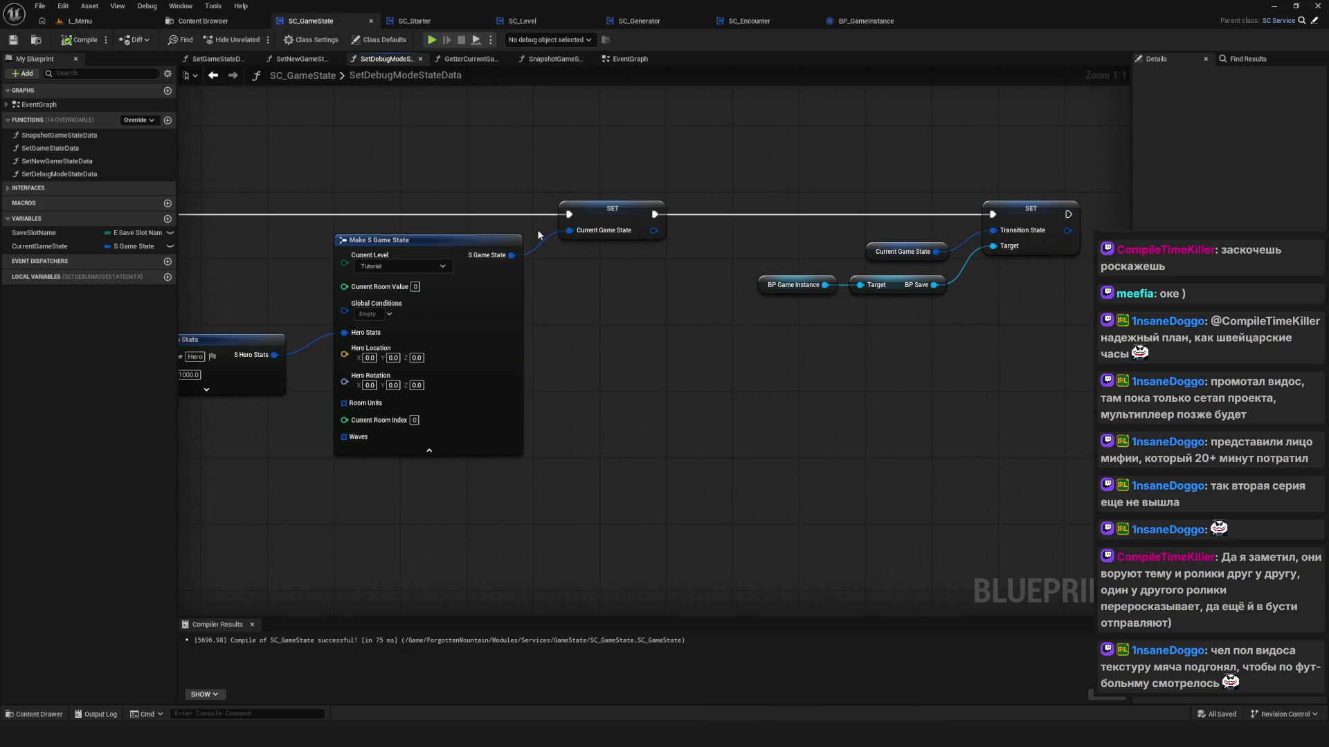
{"action": "left_click", "coordinate": [633, 23]}
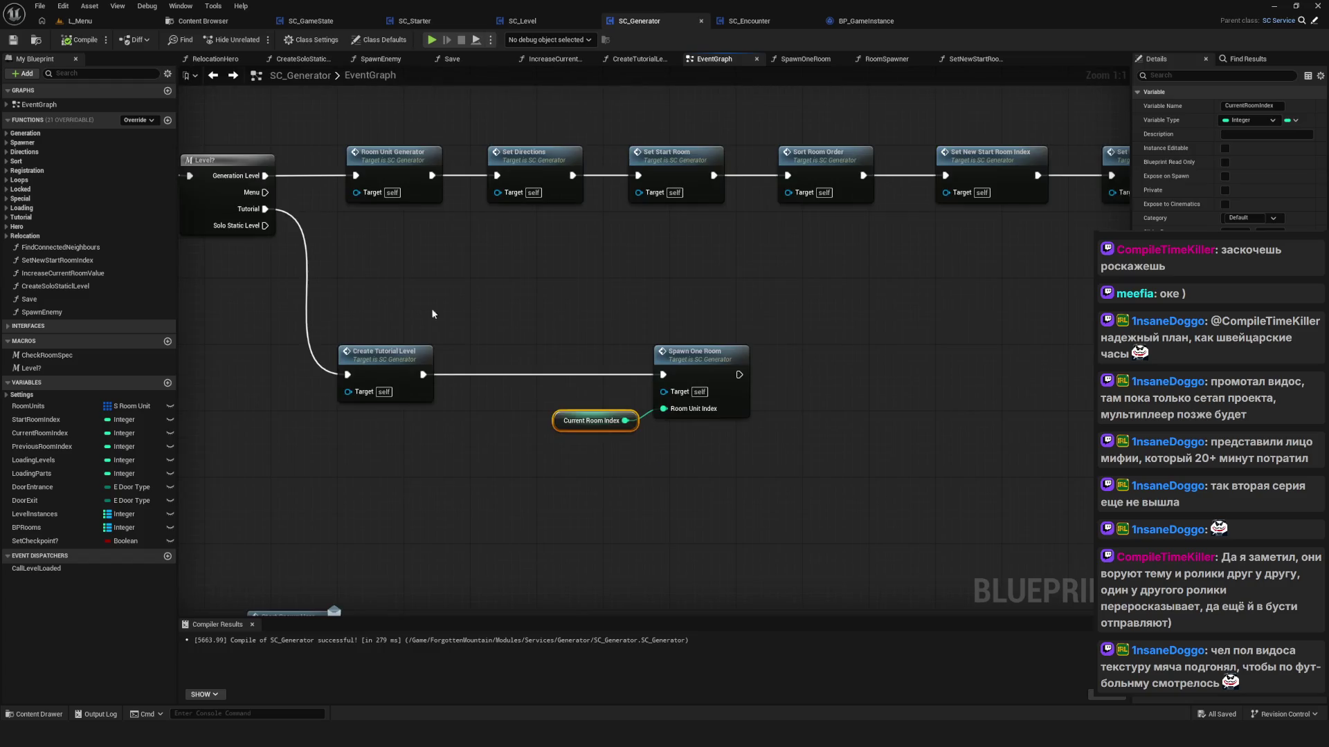
Step: Select the Current Room Index node, zoom the EventGraph out to Zoom -5, and bring back the sketch overlay
{"action": "mouse_move", "coordinate": [634, 484]}
{"action": "left_mouse_down"}
{"action": "mouse_move", "coordinate": [528, 326]}
{"action": "mouse_move", "coordinate": [634, 483]}
{"action": "mouse_move", "coordinate": [590, 372]}
{"action": "mouse_move", "coordinate": [651, 339]}
{"action": "mouse_move", "coordinate": [945, 286]}
{"action": "mouse_move", "coordinate": [724, 466]}
{"action": "mouse_move", "coordinate": [727, 331]}
{"action": "mouse_move", "coordinate": [799, 463]}
{"action": "mouse_move", "coordinate": [783, 451]}
{"action": "left_mouse_up"}
{"action": "scroll", "coordinate": [651, 339], "scroll_direction": "down", "scroll_amount": 5}
{"action": "scroll", "coordinate": [946, 286], "scroll_direction": "up", "scroll_amount": 5}
{"action": "scroll", "coordinate": [796, 457], "scroll_direction": "down", "scroll_amount": 1}
{"action": "scroll", "coordinate": [757, 387], "scroll_direction": "down", "scroll_amount": 7}
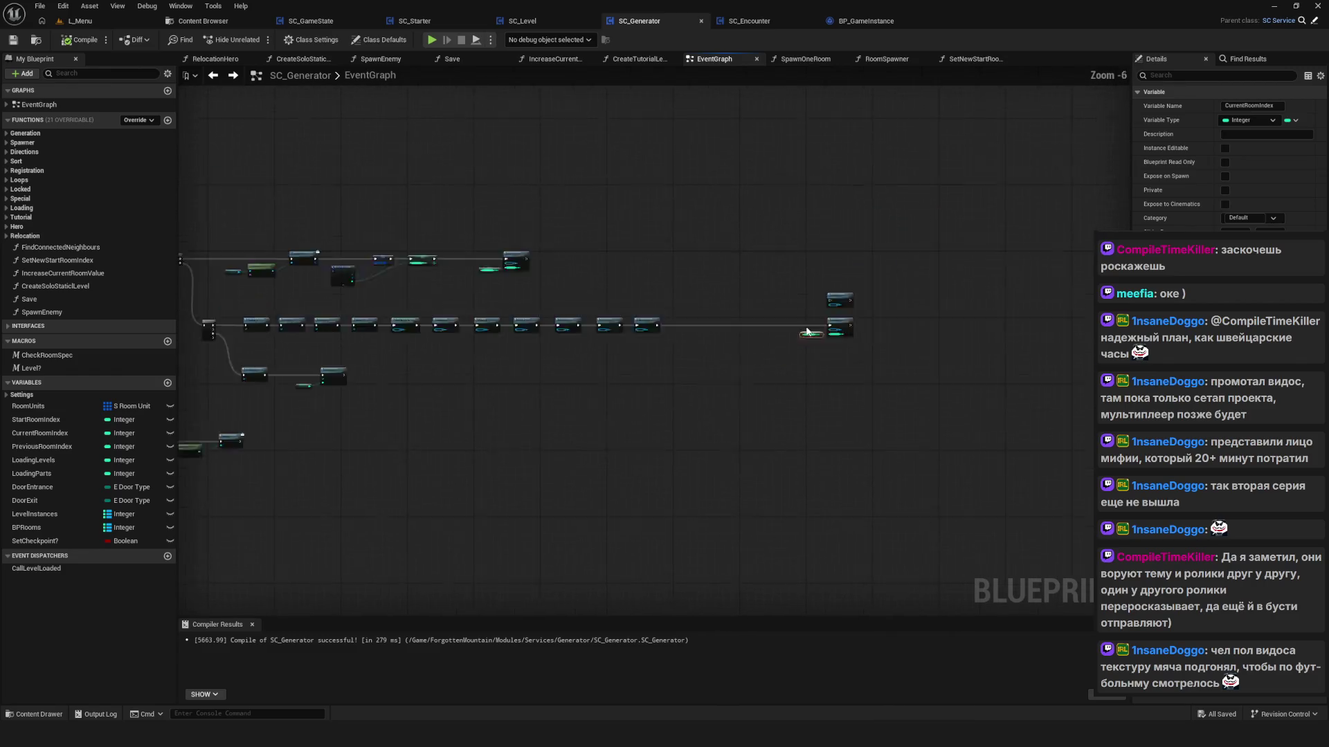
{"action": "scroll", "coordinate": [654, 334], "scroll_direction": "up", "scroll_amount": 1}
{"action": "scroll", "coordinate": [761, 346], "scroll_direction": "up", "scroll_amount": 2}
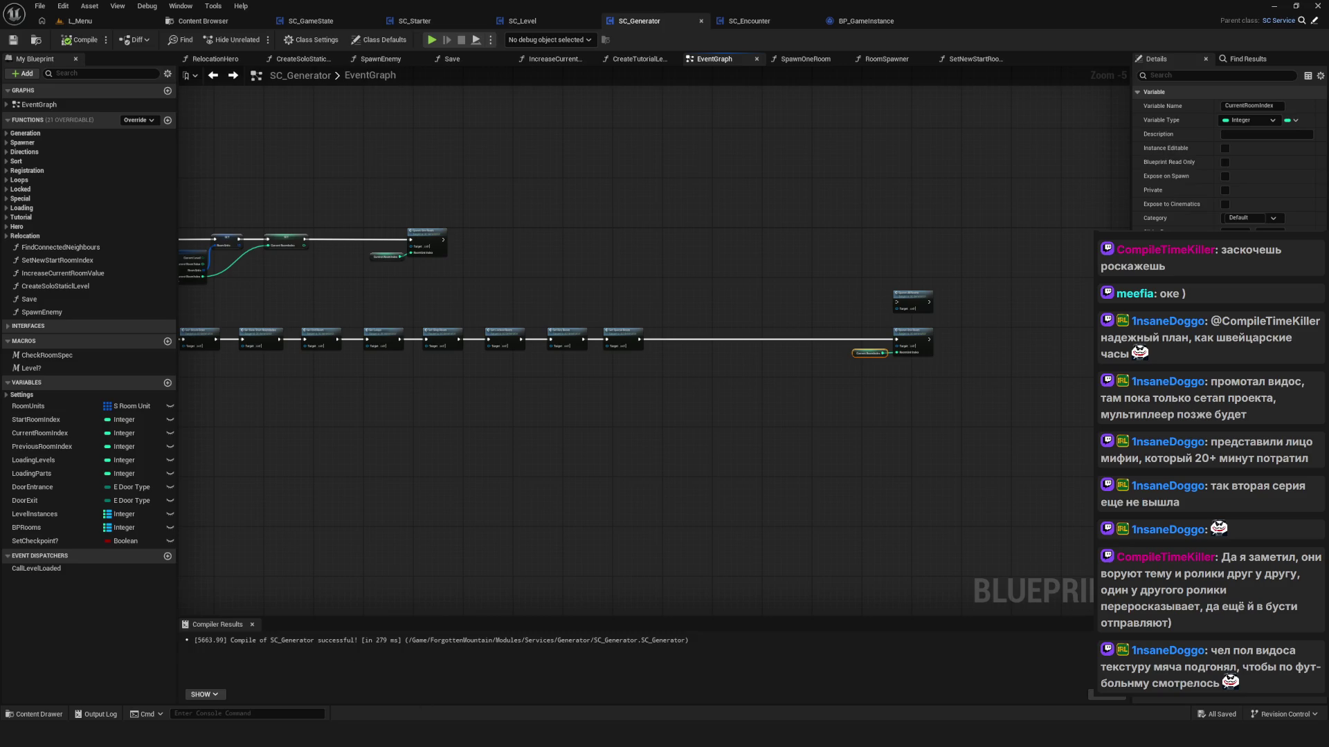
{"action": "key", "text": "alt+Tab"}
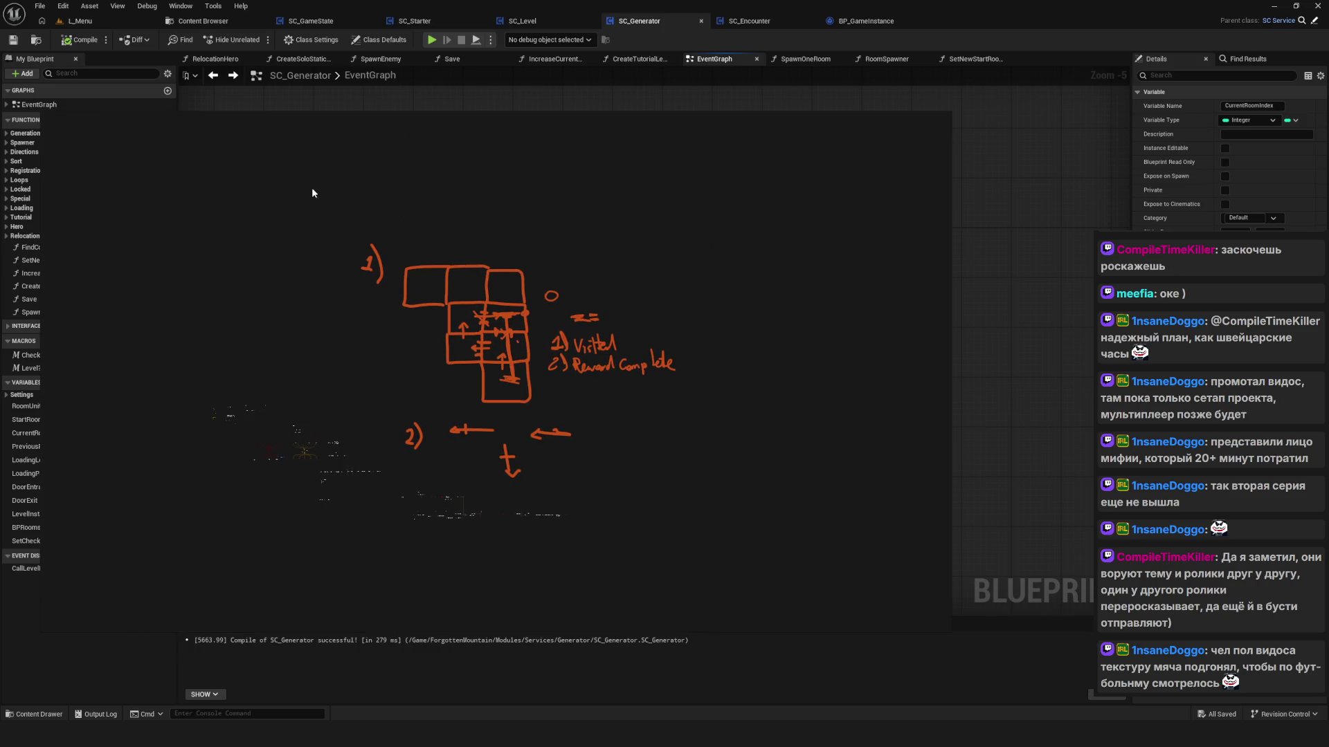
Step: Delete the old orange sketch and change the pen colour to cyan-blue
{"action": "key", "text": "ctrl+a"}
{"action": "key", "text": "Delete"}
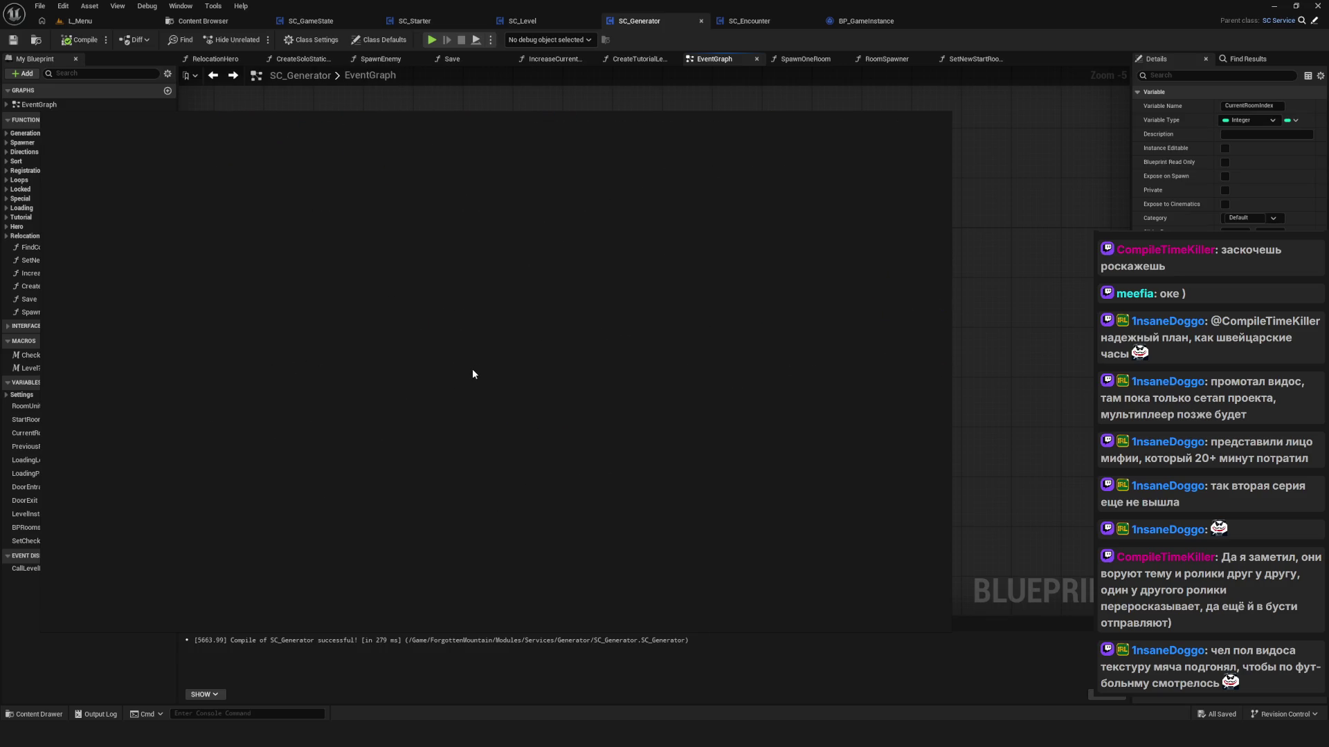
{"action": "key", "text": "ctrl+alt+d"}
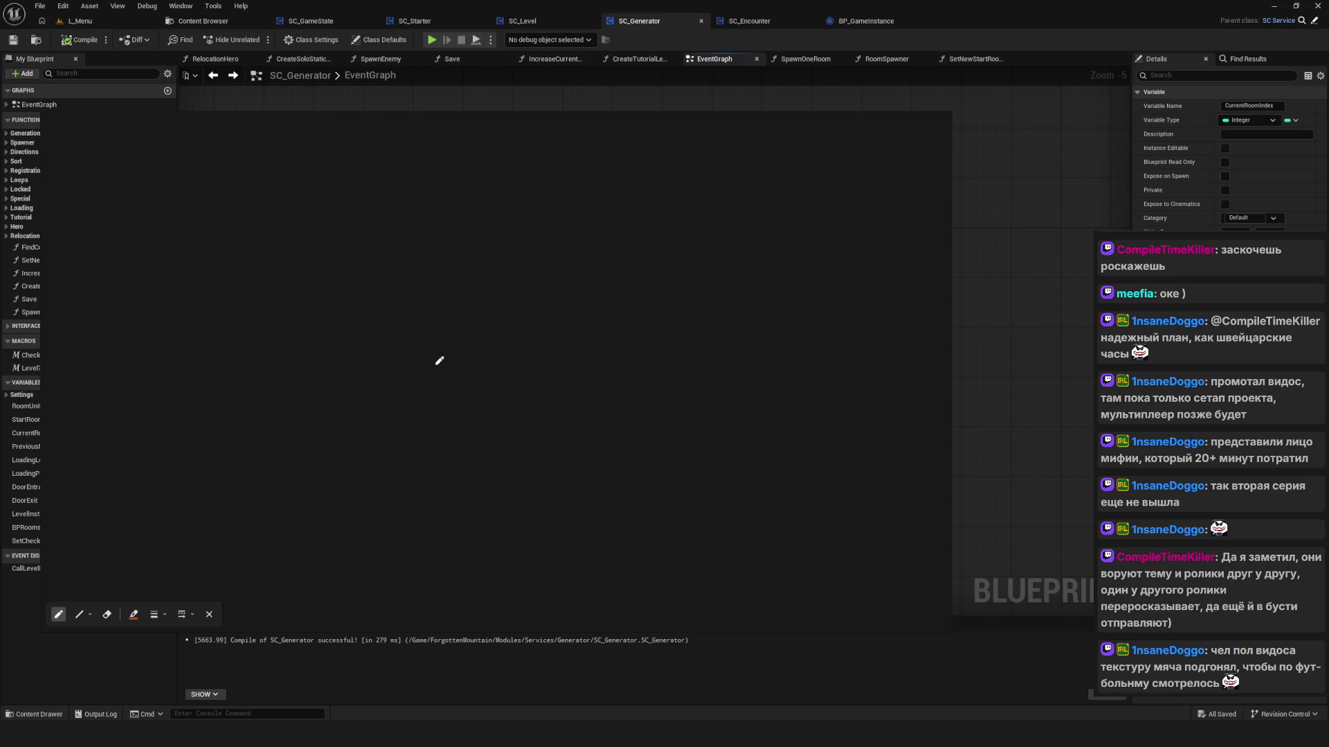
{"action": "left_click", "coordinate": [133, 615]}
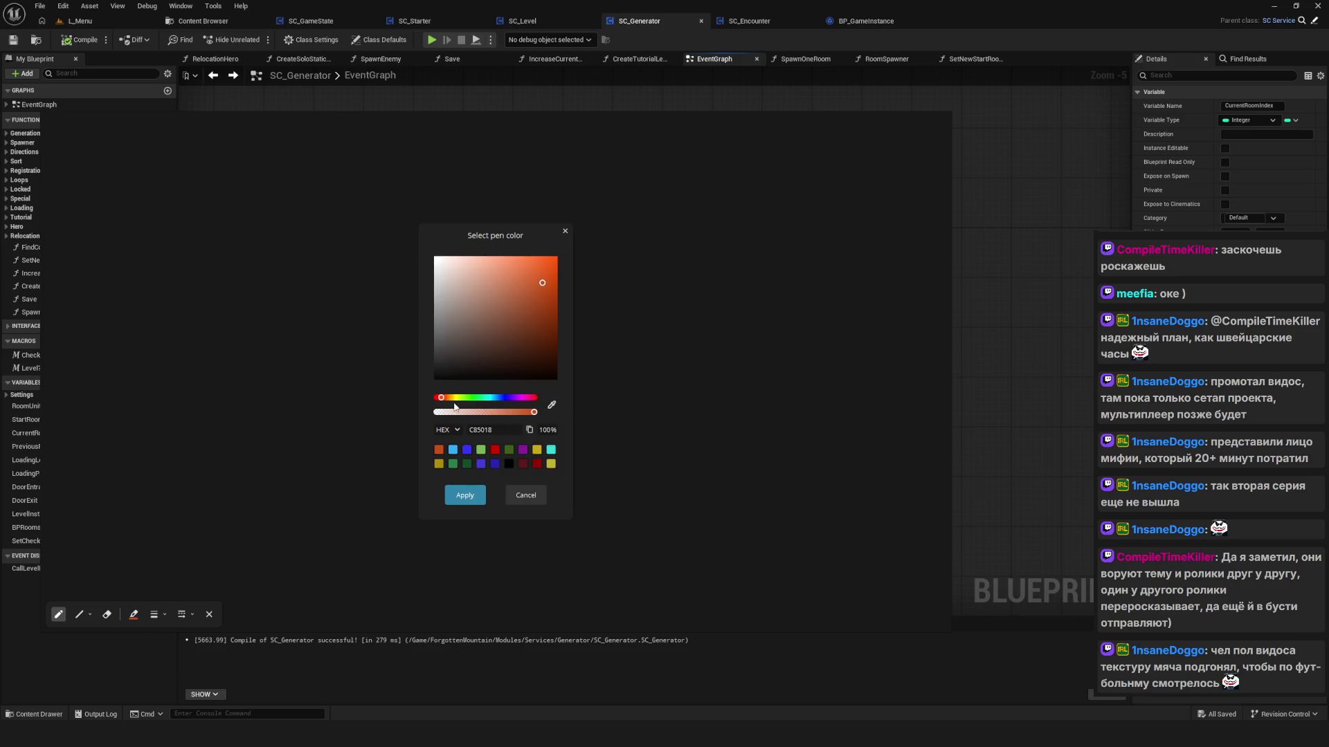
{"action": "left_click_drag", "start_coordinate": [461, 403], "coordinate": [489, 410]}
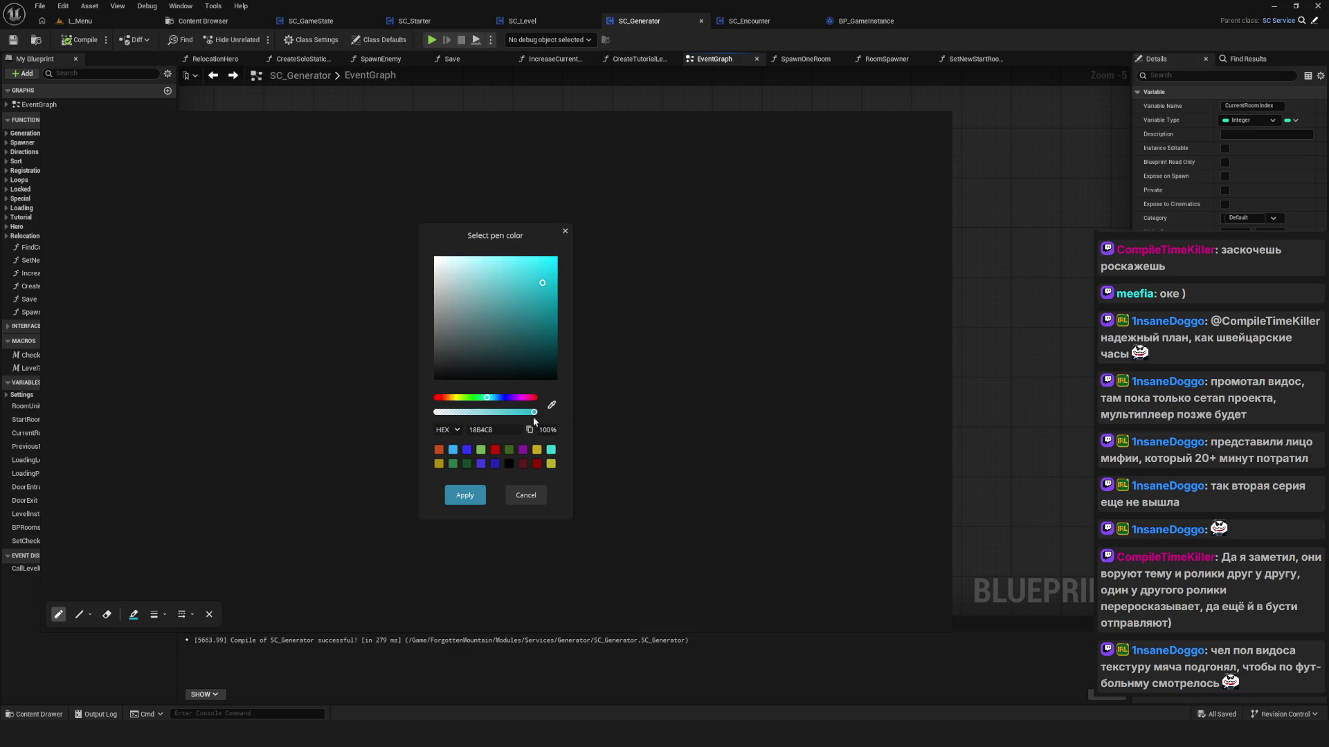
{"action": "left_click_drag", "start_coordinate": [542, 283], "coordinate": [546, 314]}
{"action": "left_click", "coordinate": [465, 494]}
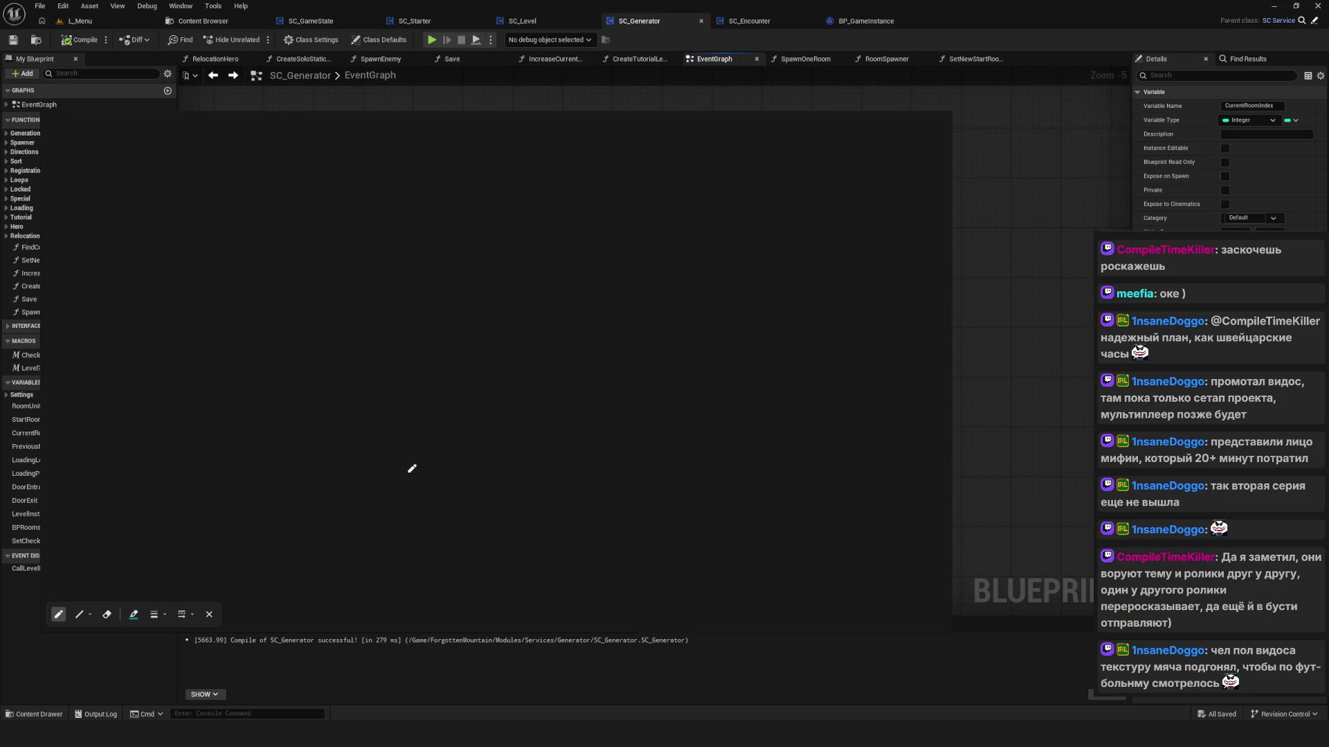
Step: Draw a cyan test stroke, erase it, and leave freehand drawing mode
{"action": "left_click_drag", "start_coordinate": [400, 458], "coordinate": [403, 501]}
{"action": "left_click_drag", "start_coordinate": [383, 459], "coordinate": [435, 458]}
{"action": "key", "text": "ctrl+z"}
{"action": "key", "text": "Delete"}
{"action": "key", "text": "Escape"}
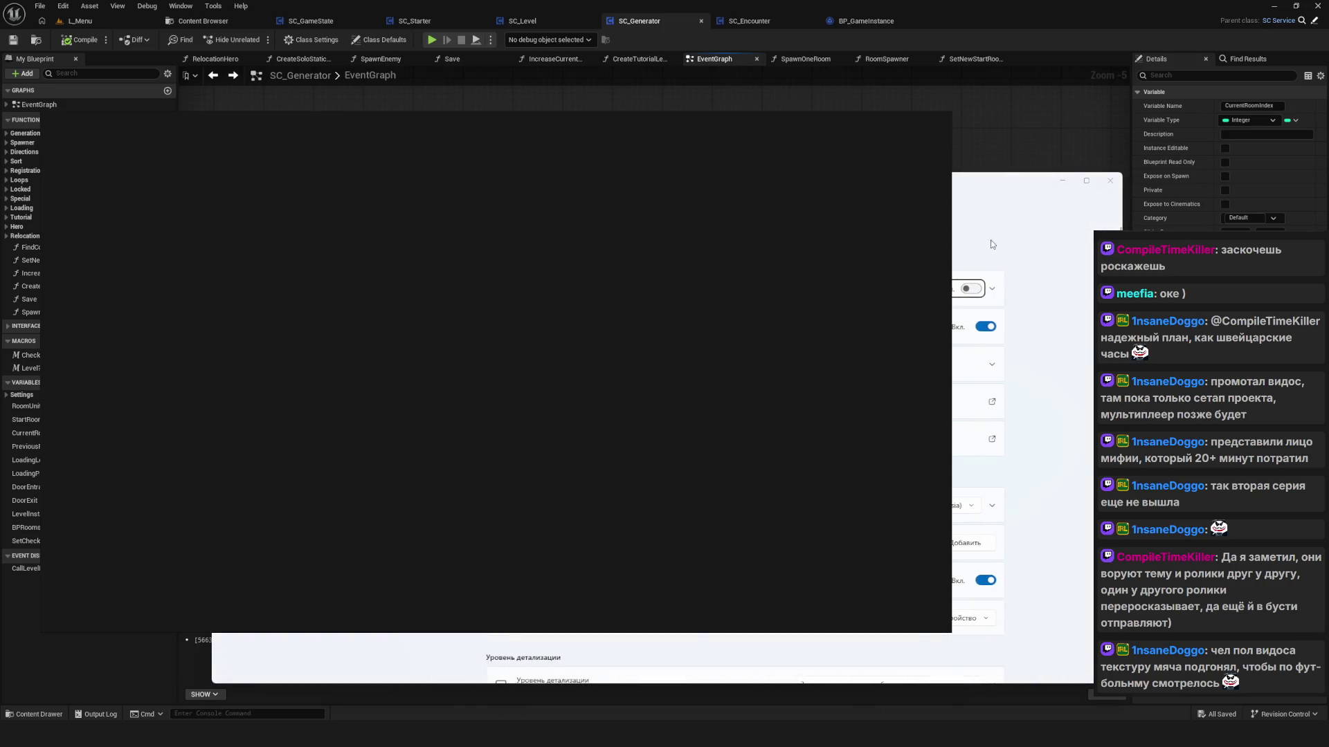
Step: Add a near-white 'Tutorial' text label on the graph
{"action": "left_click", "coordinate": [1063, 184]}
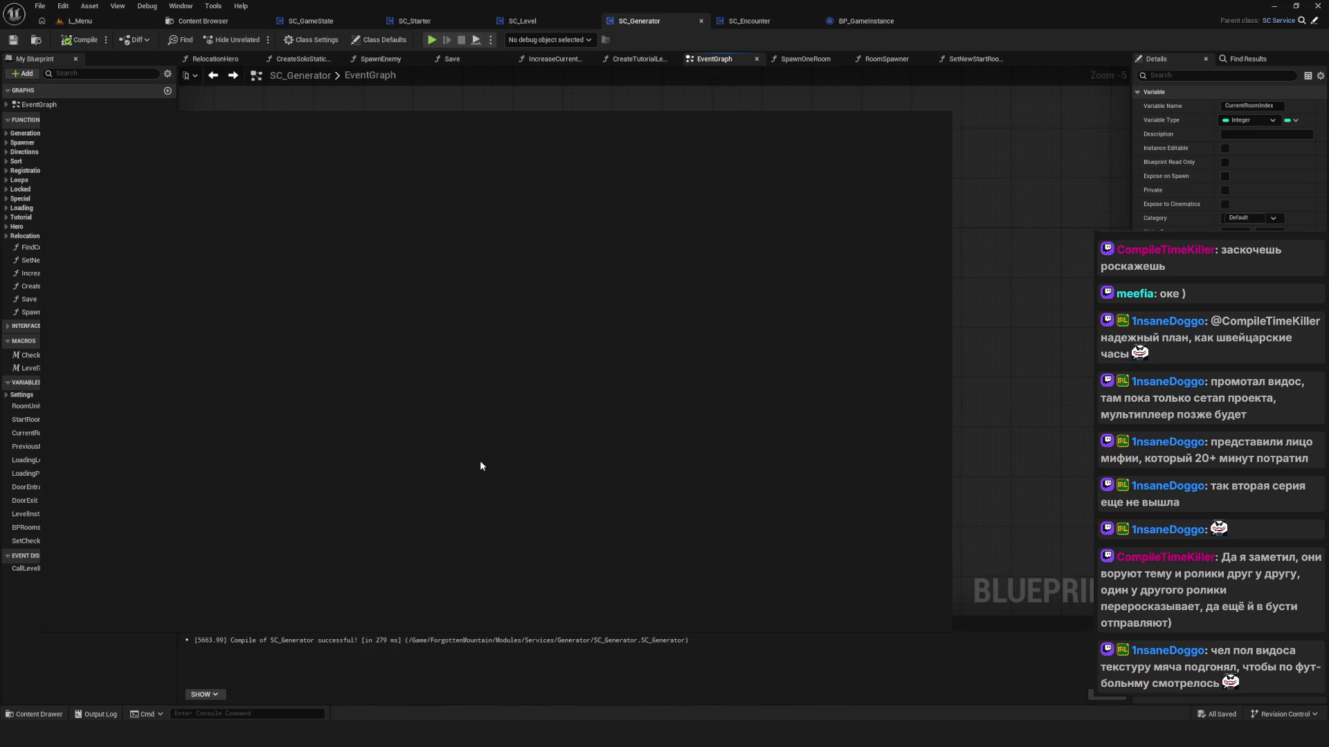
{"action": "left_click", "coordinate": [465, 426]}
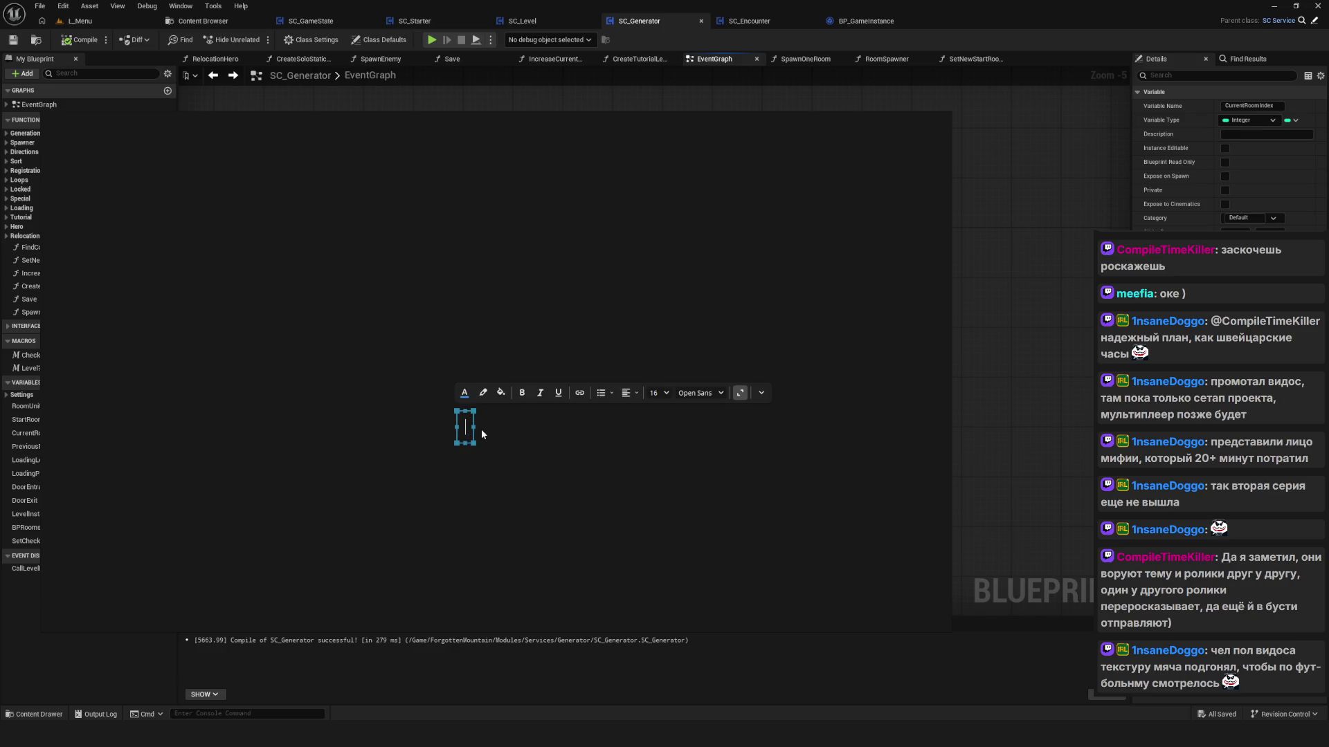
{"action": "type", "text": "Tutor"}
{"action": "type", "text": "ial"}
{"action": "left_click", "coordinate": [554, 458]}
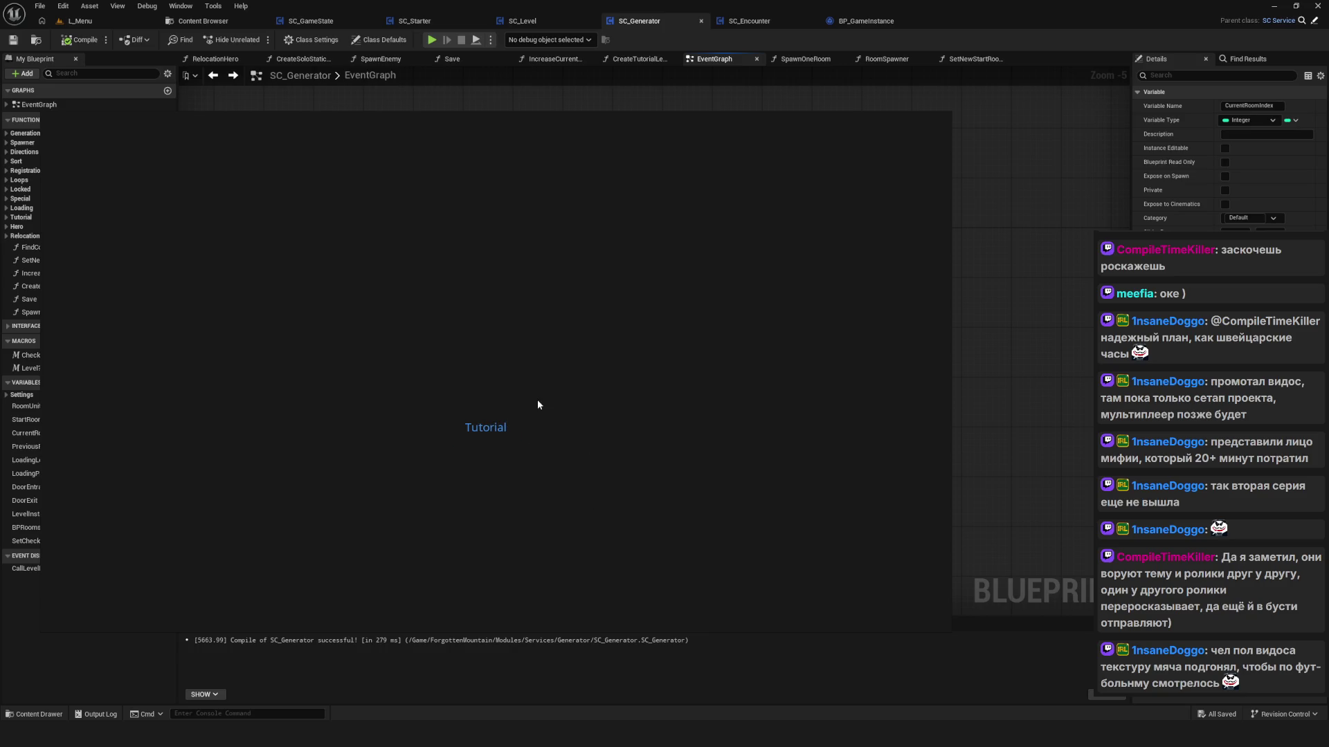
{"action": "left_click", "coordinate": [493, 436]}
{"action": "left_click_drag", "start_coordinate": [493, 436], "coordinate": [490, 450]}
{"action": "left_click", "coordinate": [464, 408]}
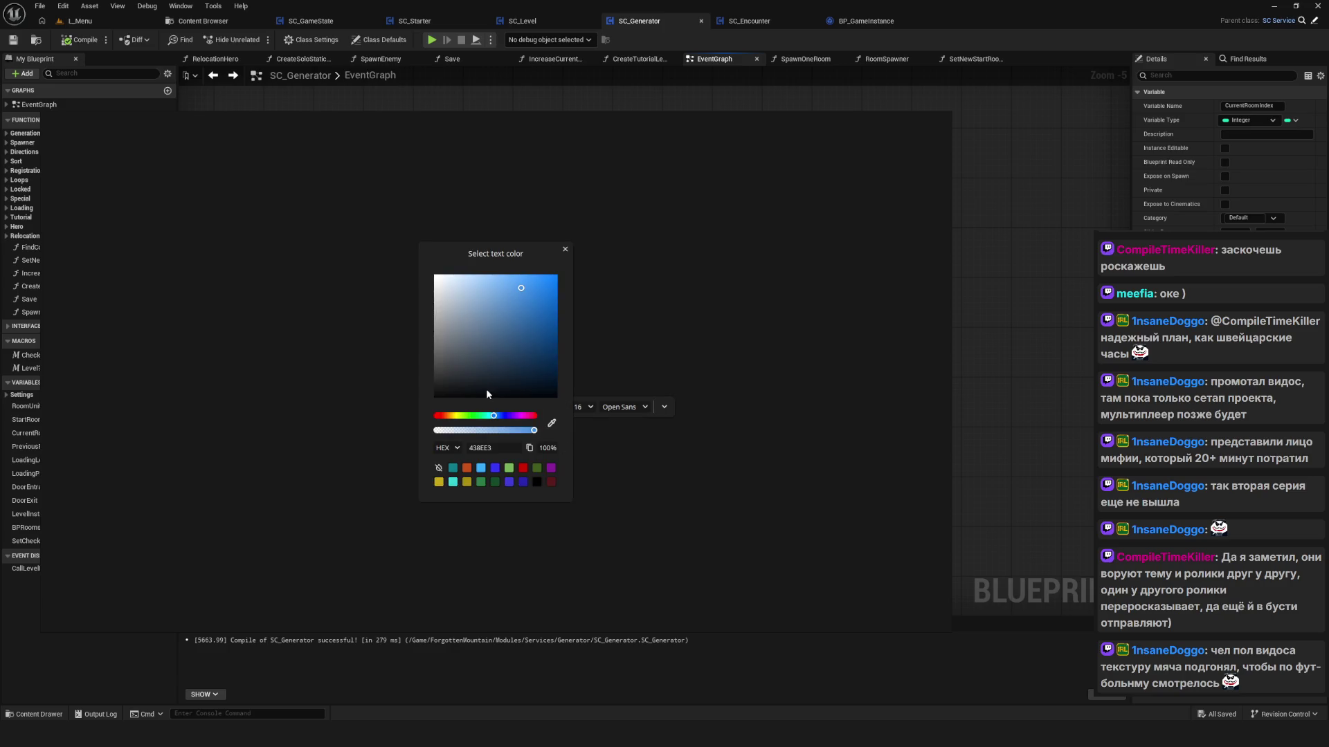
{"action": "mouse_move", "coordinate": [462, 325]}
{"action": "left_mouse_down"}
{"action": "mouse_move", "coordinate": [385, 296]}
{"action": "mouse_move", "coordinate": [381, 281]}
{"action": "left_mouse_up"}
{"action": "left_click", "coordinate": [692, 494]}
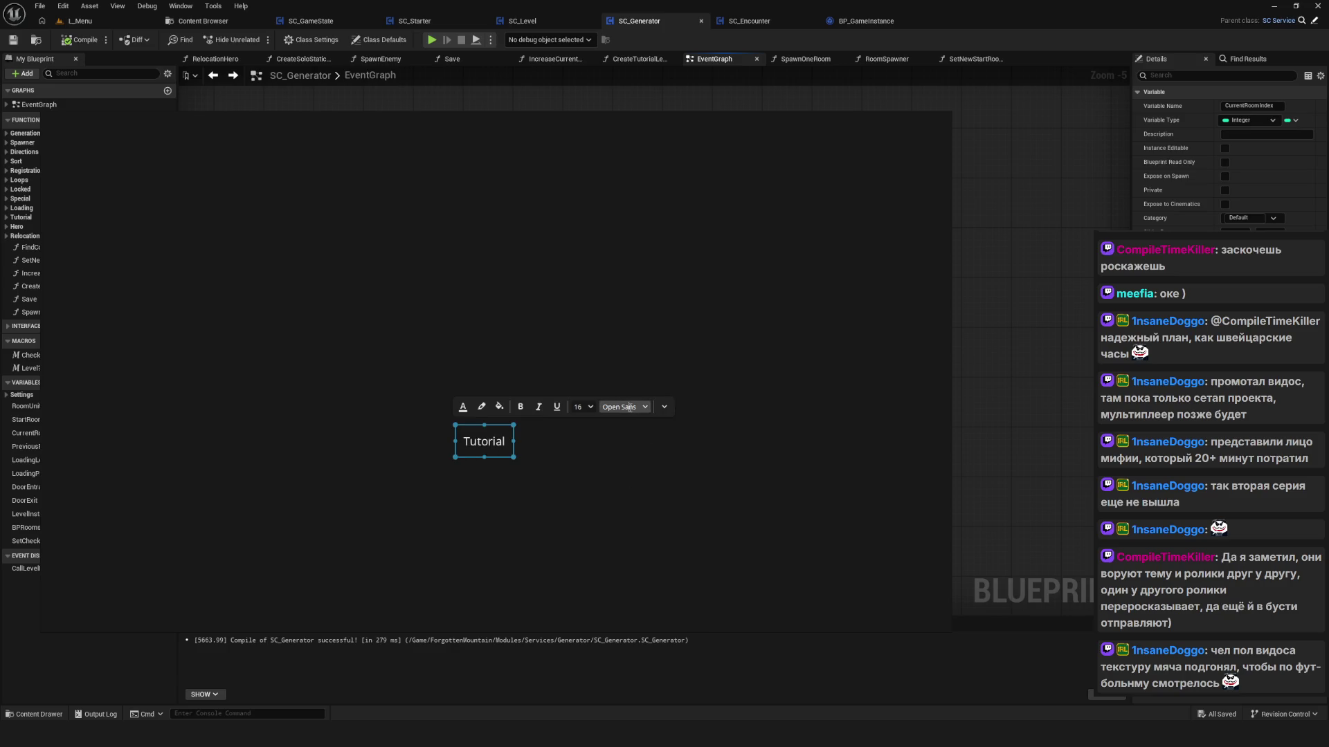
{"action": "left_click", "coordinate": [610, 424]}
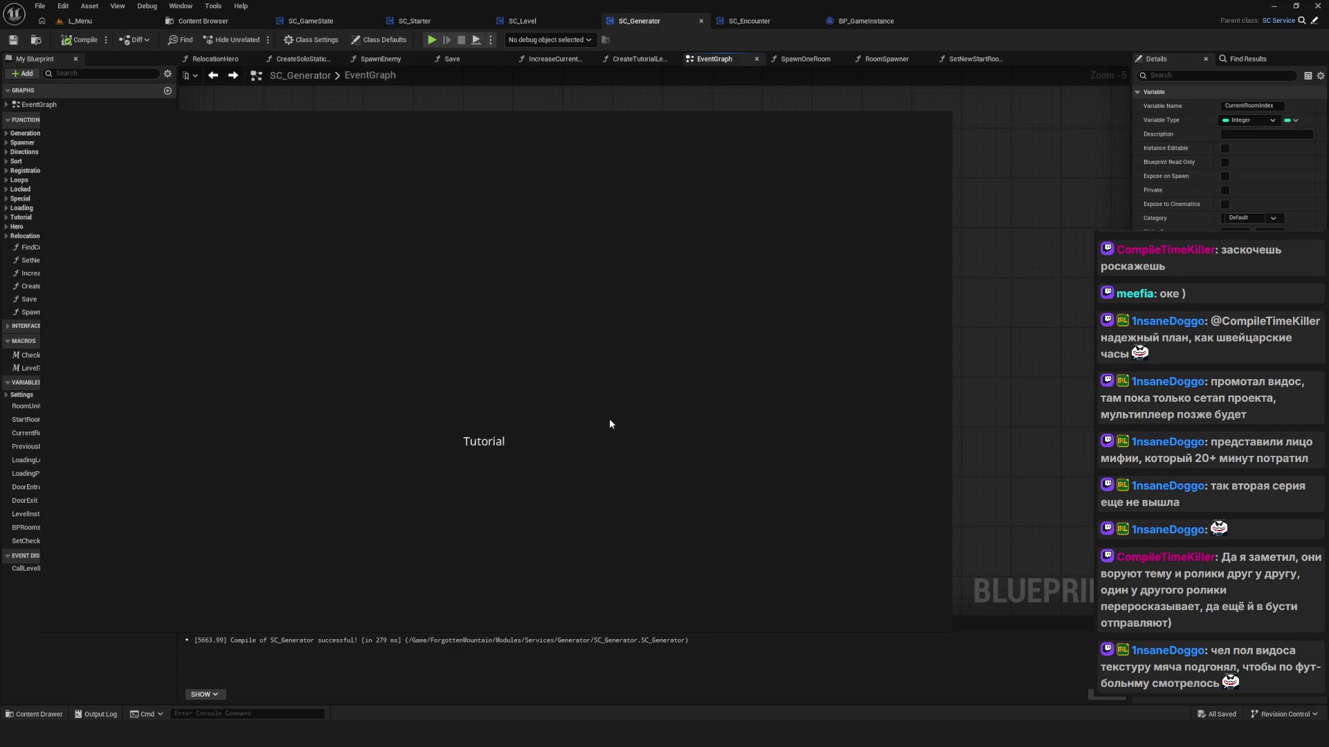
Step: Copy the Tutorial label to create a 'Foothill' label above it
{"action": "left_click", "coordinate": [505, 469]}
{"action": "key", "text": "ctrl+z"}
{"action": "key", "text": "ctrl+z"}
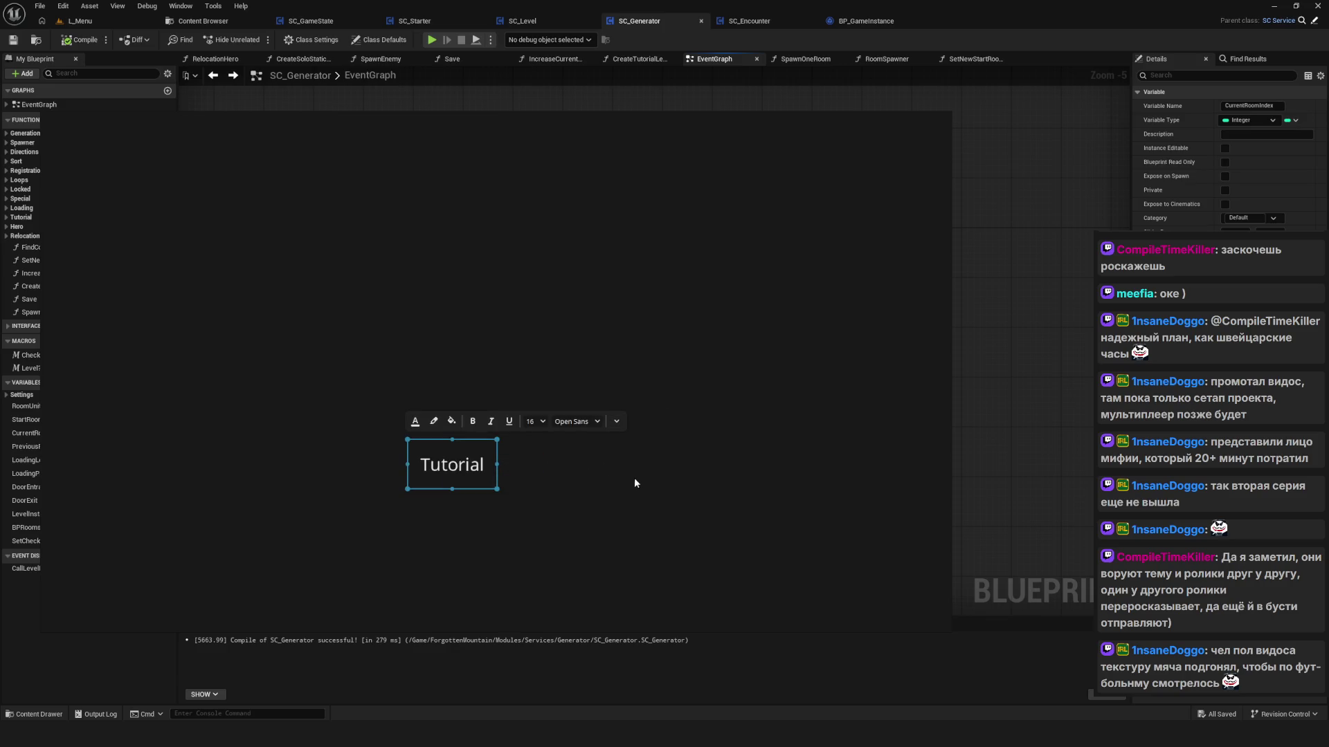
{"action": "key", "text": "ctrl+v"}
{"action": "left_click_drag", "start_coordinate": [447, 351], "coordinate": [454, 376]}
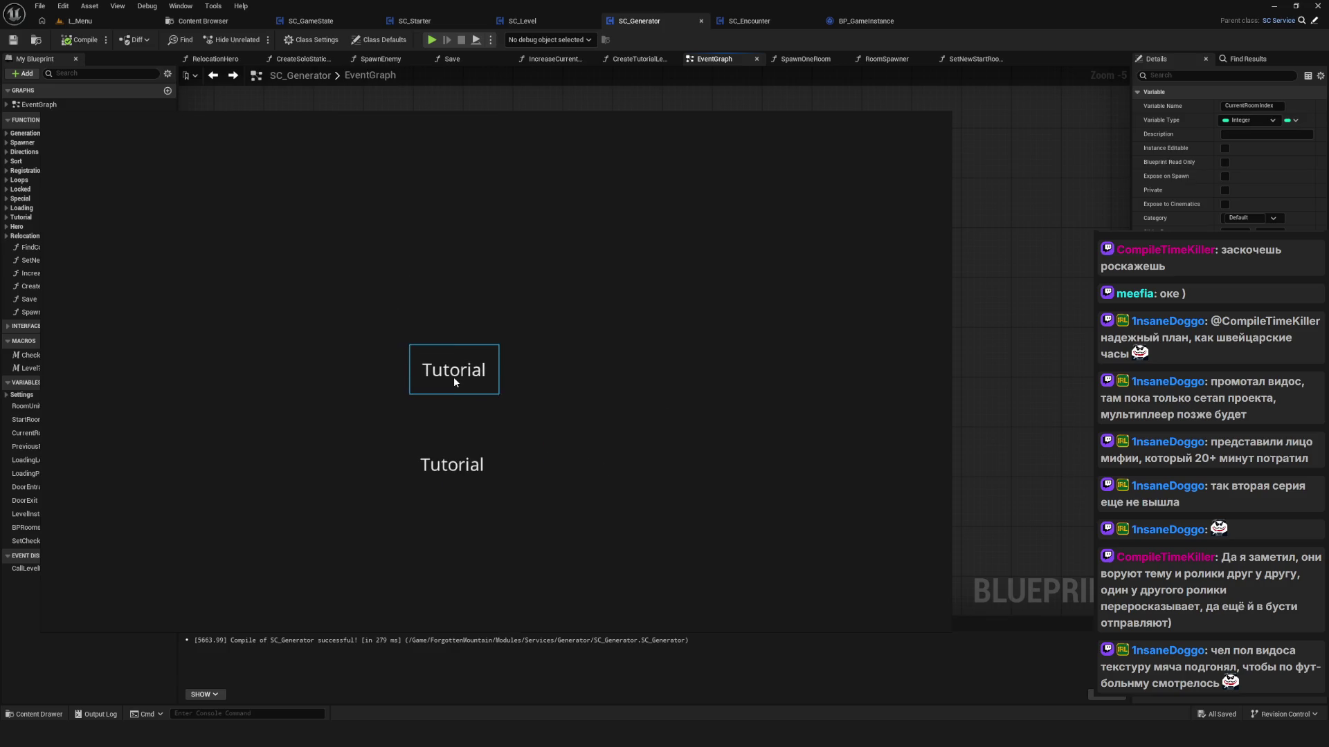
{"action": "type", "text": "Foort"}
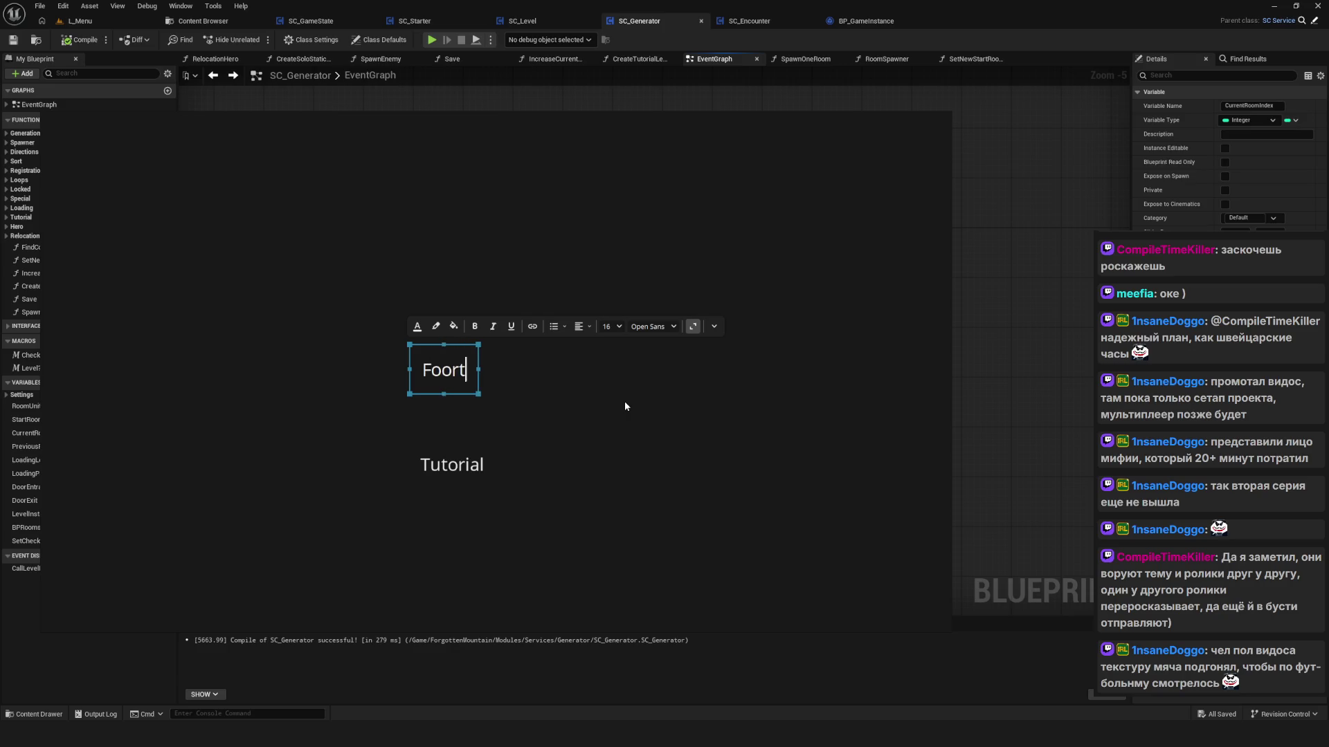
{"action": "key", "text": "BackSpace"}
{"action": "key", "text": "BackSpace"}
{"action": "type", "text": "thill"}
{"action": "left_click", "coordinate": [613, 393]}
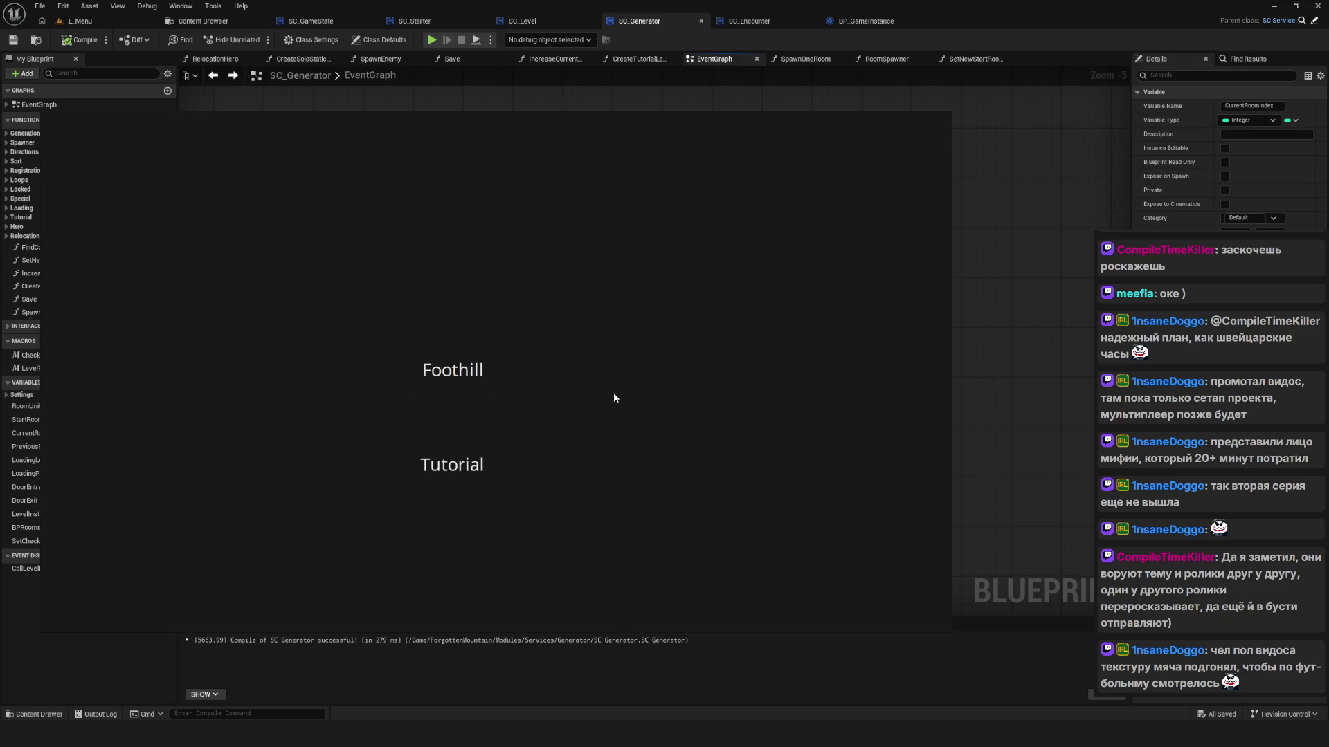
Step: Duplicate the Foothill label to create a 'Cavern' label above it
{"action": "scroll", "coordinate": [512, 376], "scroll_direction": "up", "scroll_amount": 2}
{"action": "left_click", "coordinate": [448, 437]}
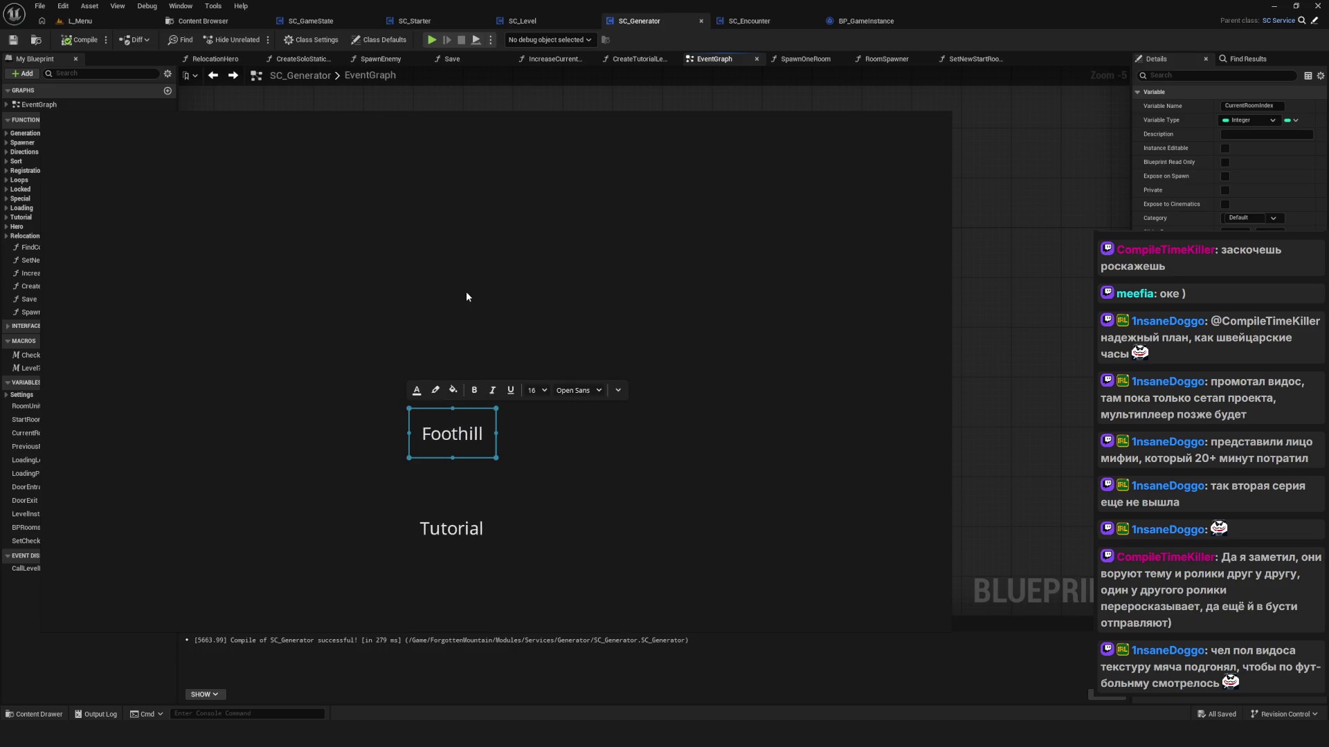
{"action": "key", "text": "ctrl+d"}
{"action": "mouse_move", "coordinate": [419, 294]}
{"action": "left_mouse_down"}
{"action": "mouse_move", "coordinate": [463, 366]}
{"action": "mouse_move", "coordinate": [453, 347]}
{"action": "left_mouse_up"}
{"action": "double_click", "coordinate": [454, 347]}
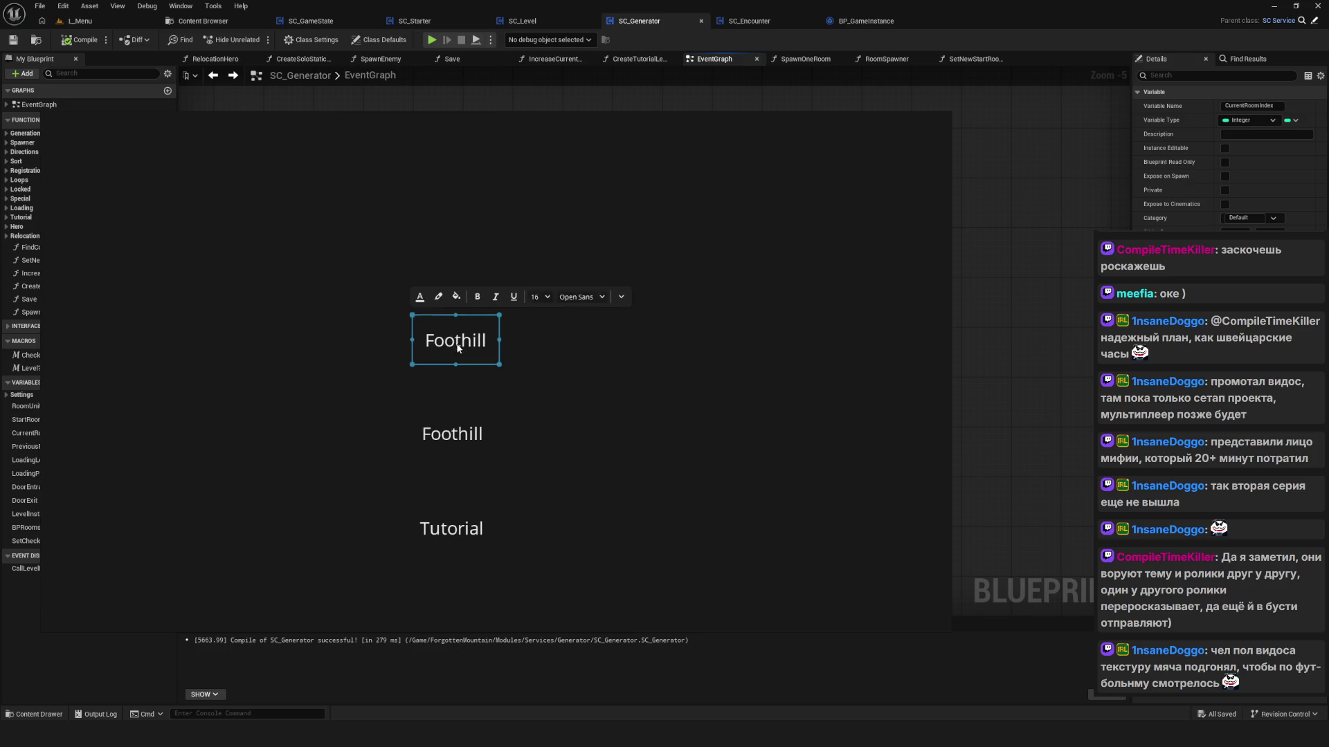
{"action": "key", "text": "ctrl+a"}
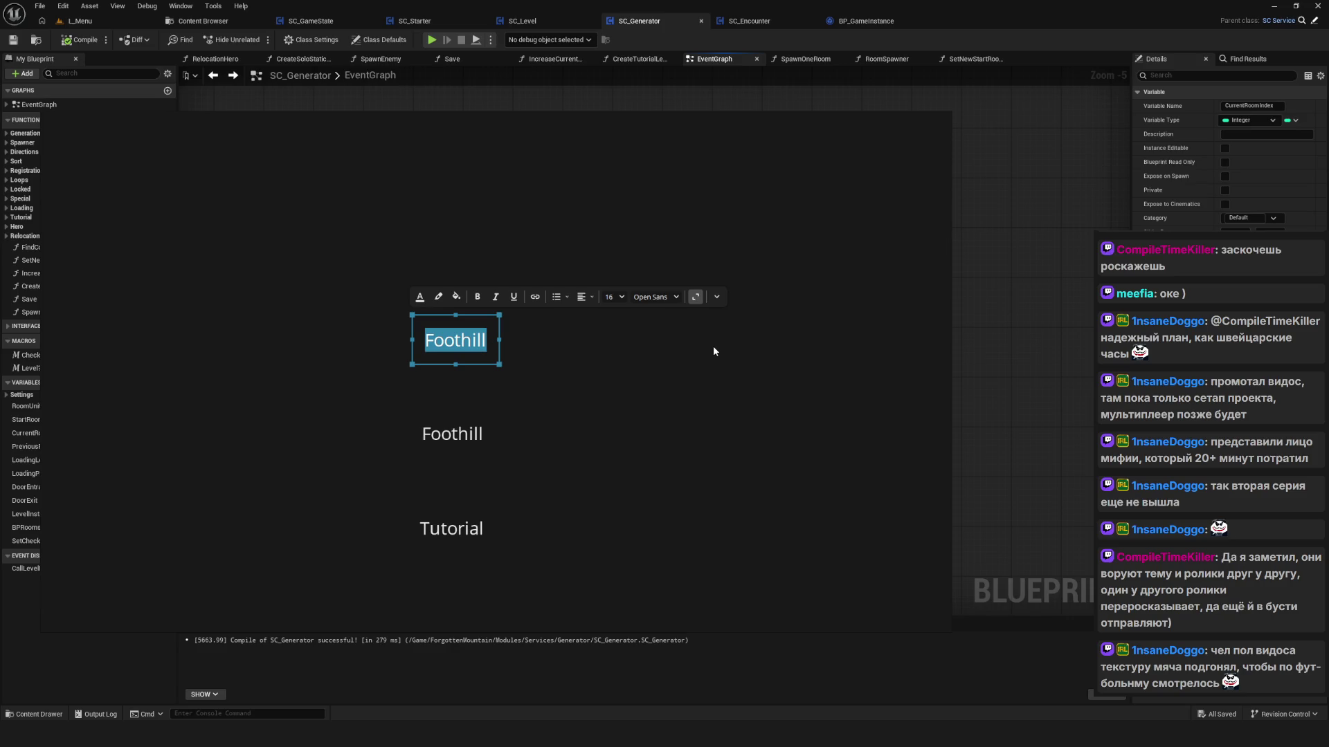
{"action": "type", "text": "Cavern"}
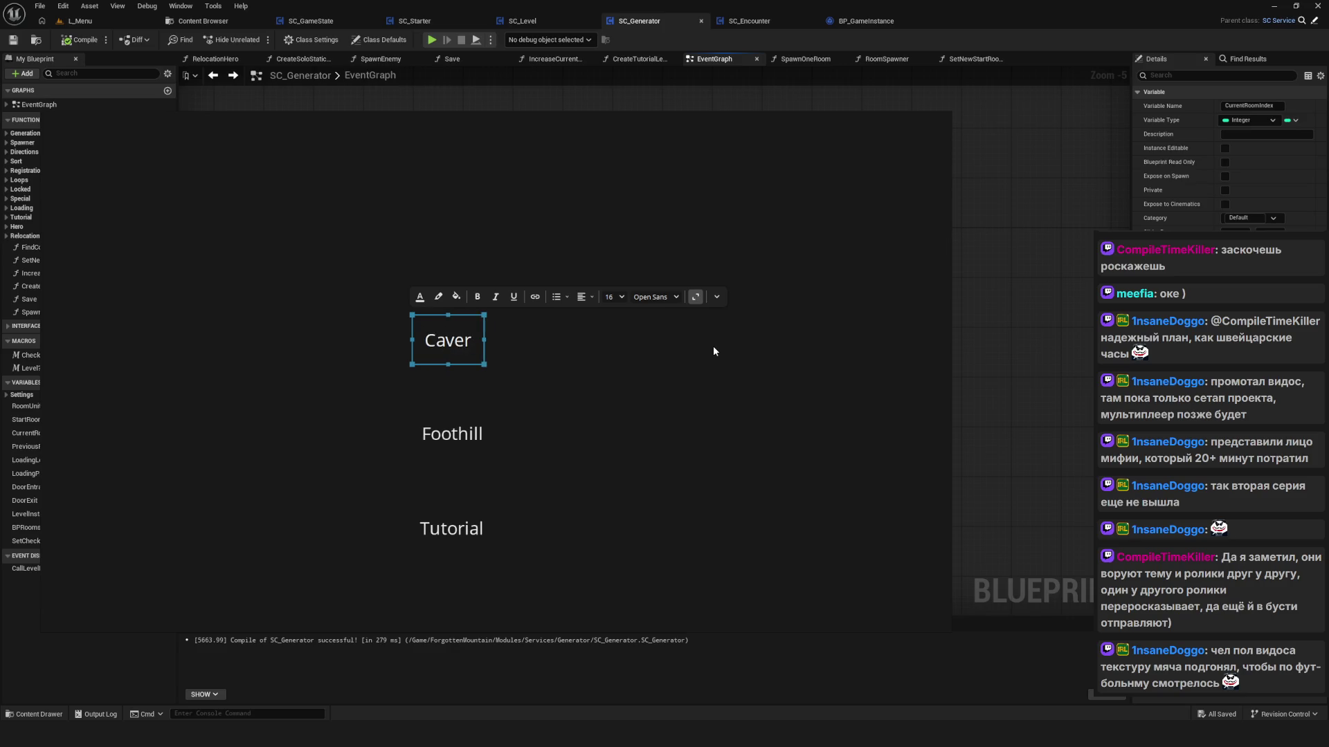
{"action": "left_click", "coordinate": [646, 443]}
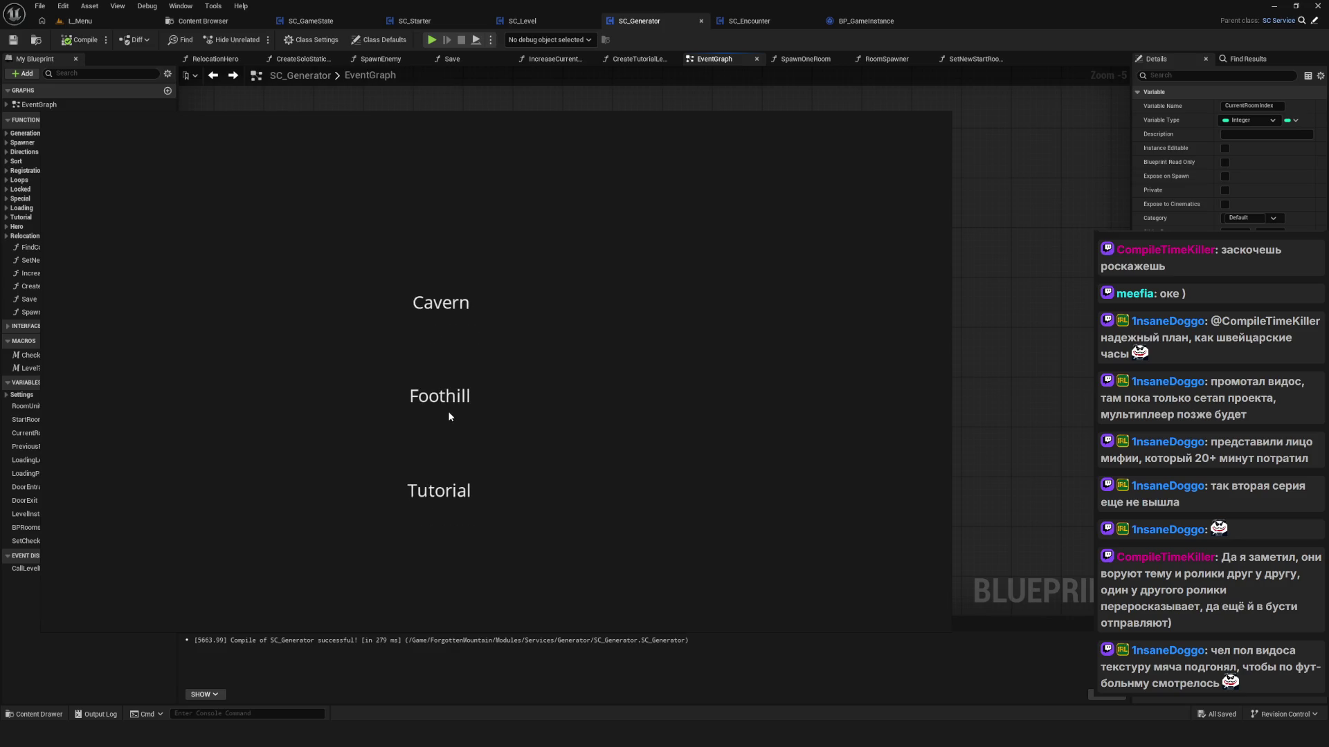
Step: Add a 'Многокомнатный' note beside the Tutorial label
{"action": "mouse_move", "coordinate": [448, 415]}
{"action": "left_mouse_down"}
{"action": "mouse_move", "coordinate": [656, 511]}
{"action": "mouse_move", "coordinate": [554, 508]}
{"action": "left_mouse_up"}
{"action": "key", "text": "ctrl+c"}
{"action": "key", "text": "ctrl+v"}
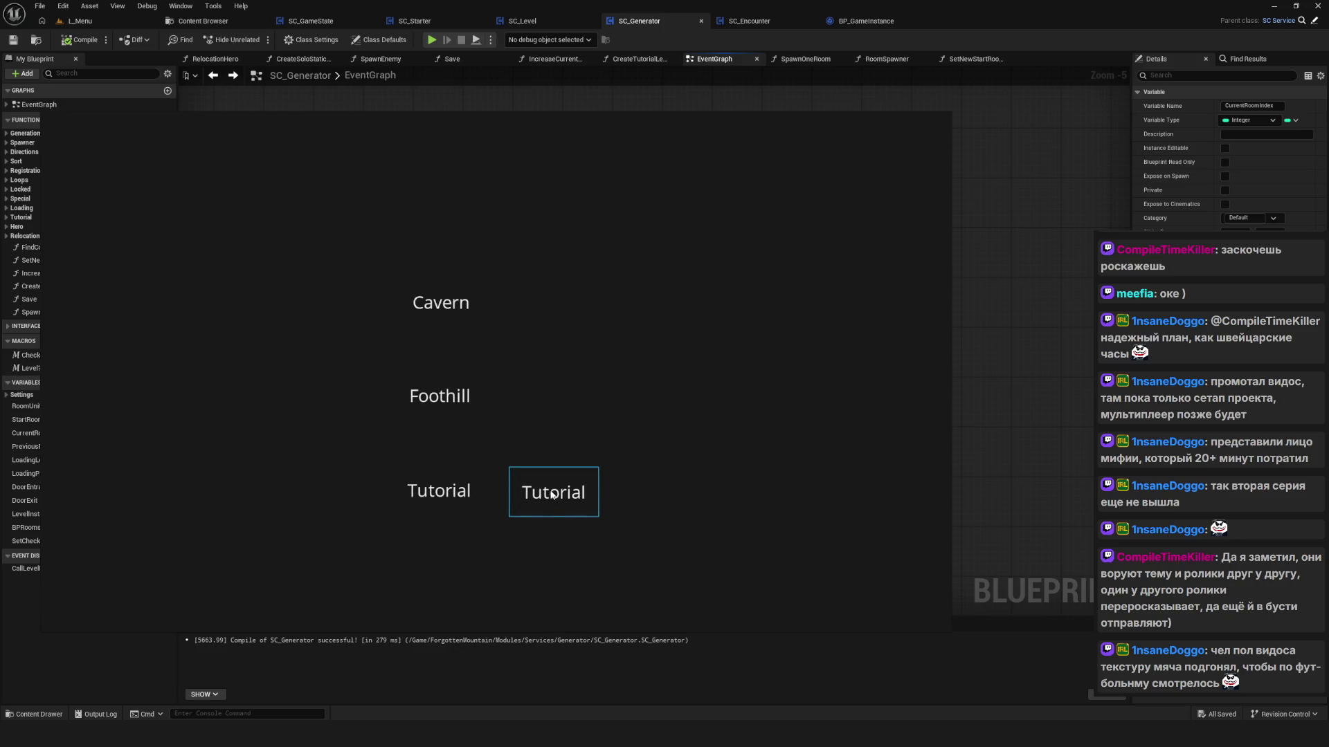
{"action": "double_click", "coordinate": [595, 498]}
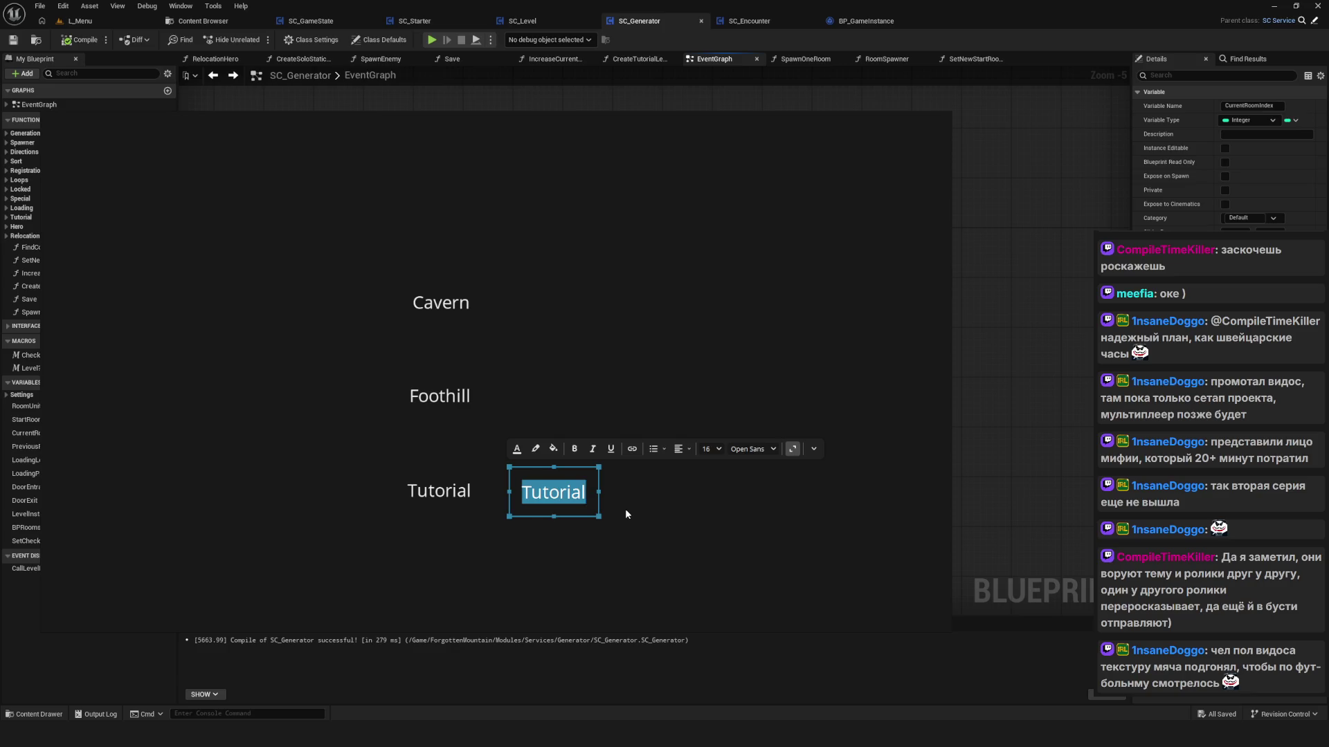
{"action": "type", "text": "Многокомнатный"}
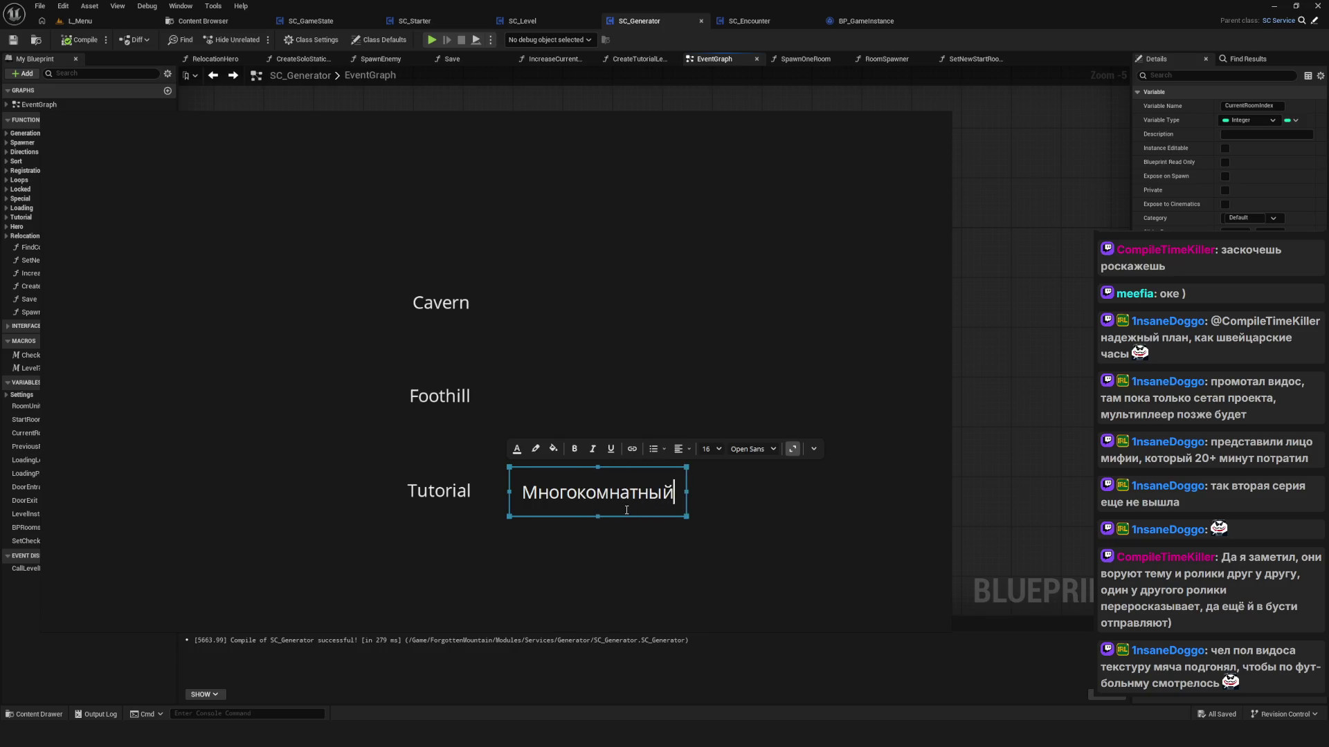
{"action": "left_click", "coordinate": [691, 575]}
Step: Add a 'Статичный' note just below Tutorial's Многокомнатный note
{"action": "left_click", "coordinate": [598, 492]}
{"action": "mouse_move", "coordinate": [598, 496]}
{"action": "left_mouse_down"}
{"action": "mouse_move", "coordinate": [533, 539]}
{"action": "mouse_move", "coordinate": [596, 533]}
{"action": "left_mouse_up"}
{"action": "double_click", "coordinate": [596, 533]}
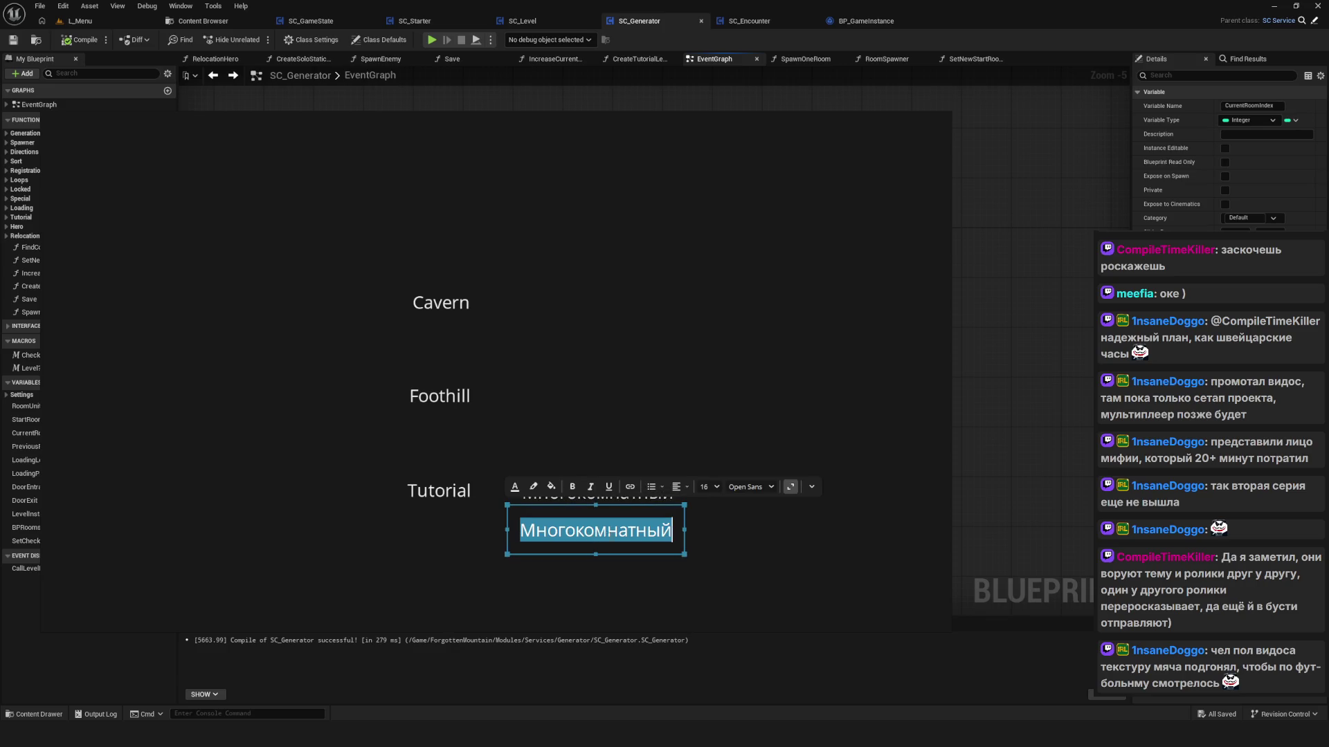
{"action": "type", "text": "Статичный"}
{"action": "left_click", "coordinate": [688, 540]}
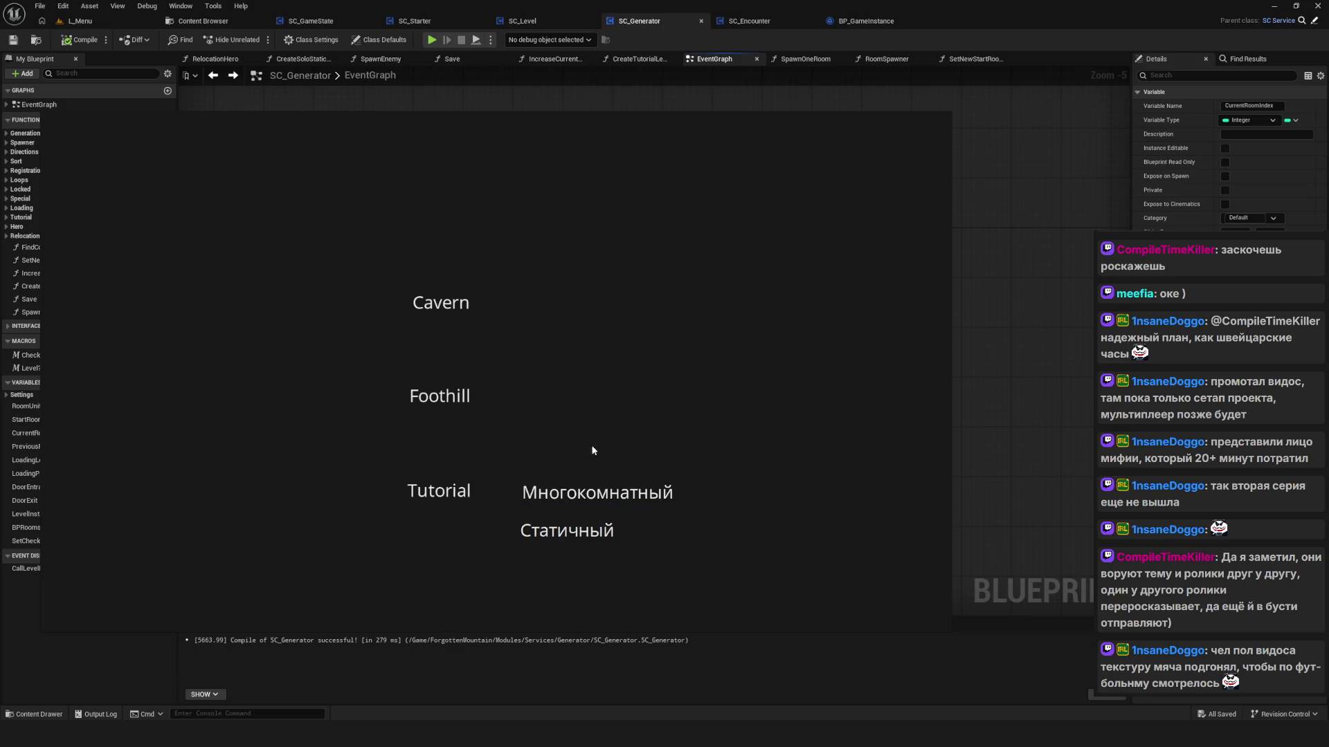
Step: Add an 'Однокомнатый' note beside the Foothill label
{"action": "left_click", "coordinate": [598, 493]}
{"action": "key", "text": "ctrl+c"}
{"action": "key", "text": "ctrl+v"}
{"action": "mouse_move", "coordinate": [579, 381]}
{"action": "left_mouse_down"}
{"action": "mouse_move", "coordinate": [644, 393]}
{"action": "mouse_move", "coordinate": [632, 393]}
{"action": "left_mouse_up"}
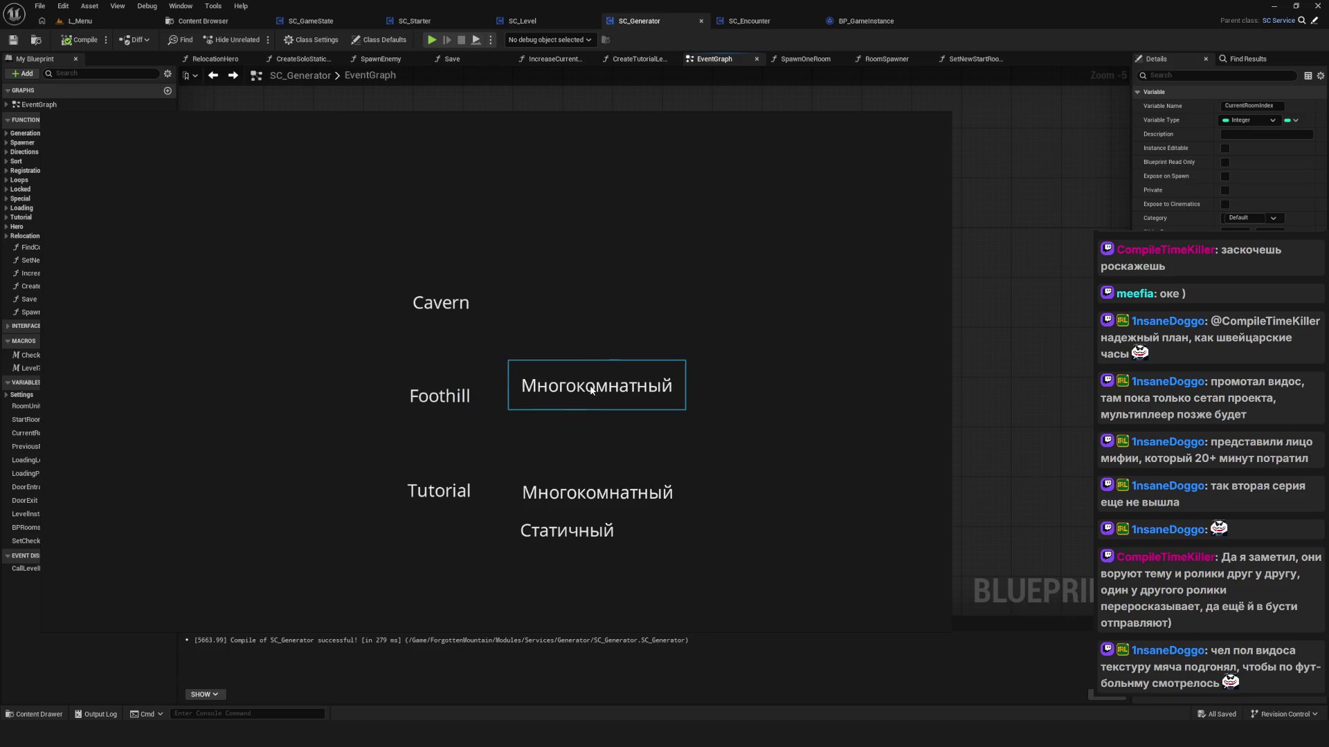
{"action": "double_click", "coordinate": [592, 389]}
{"action": "type", "text": "Одно"}
{"action": "key", "text": "BackSpace"}
{"action": "key", "text": "BackSpace"}
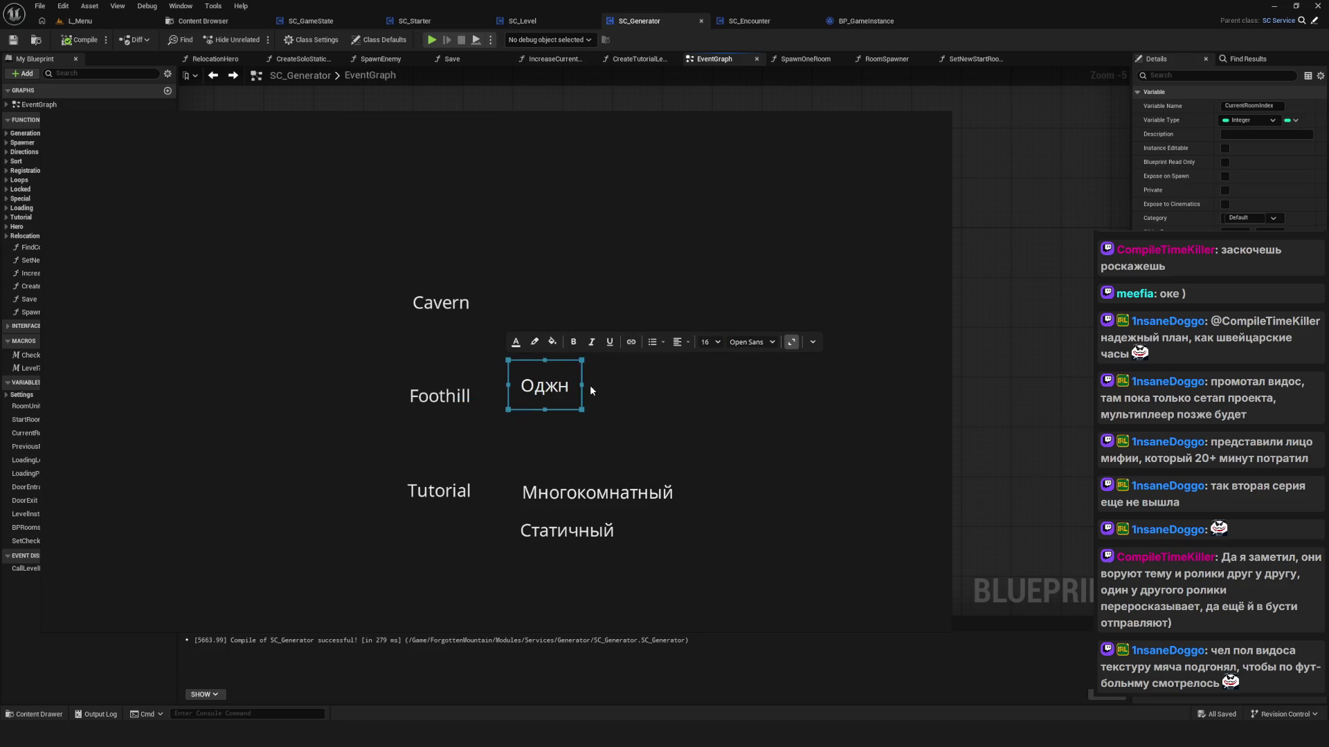
{"action": "type", "text": "нокомнатый"}
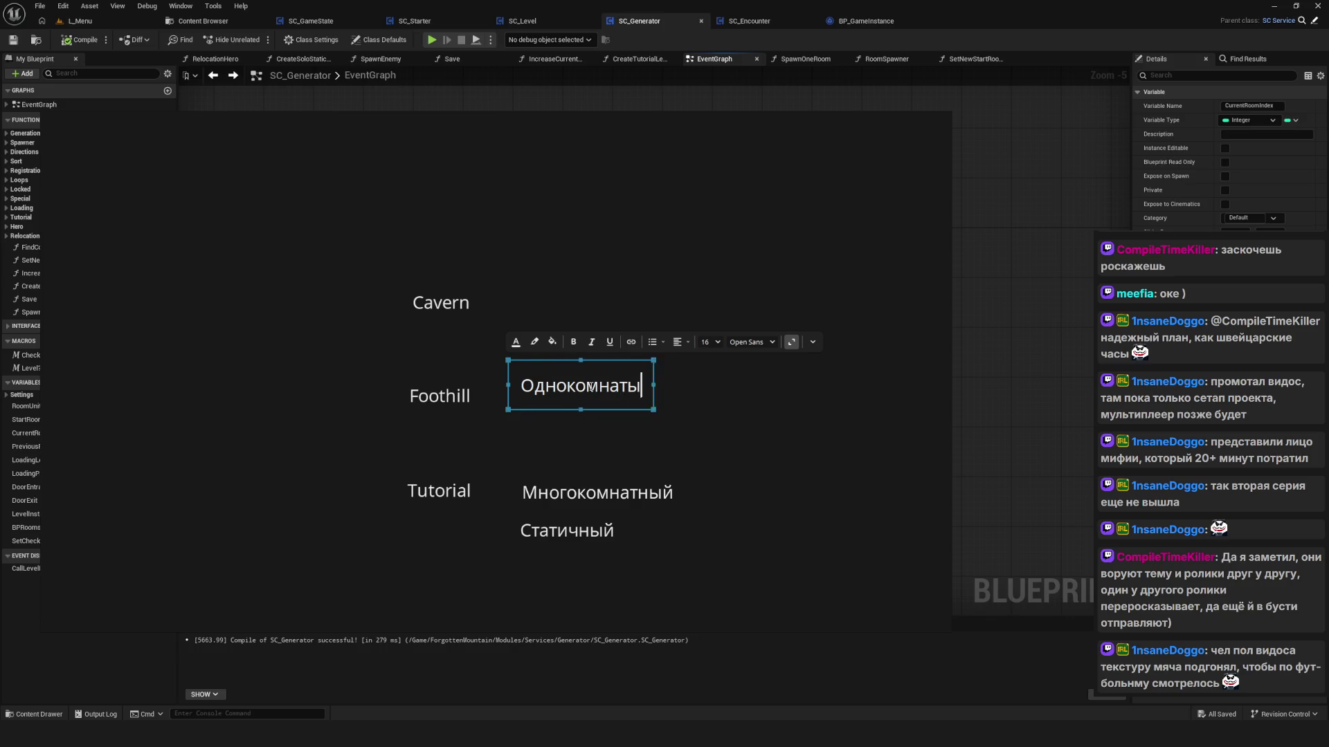
{"action": "left_click", "coordinate": [702, 390]}
Step: Place a copy of the Статичный note under Foothill's Однокомнатый note
{"action": "left_click", "coordinate": [571, 534]}
{"action": "key", "text": "ctrl+c"}
{"action": "key", "text": "ctrl+v"}
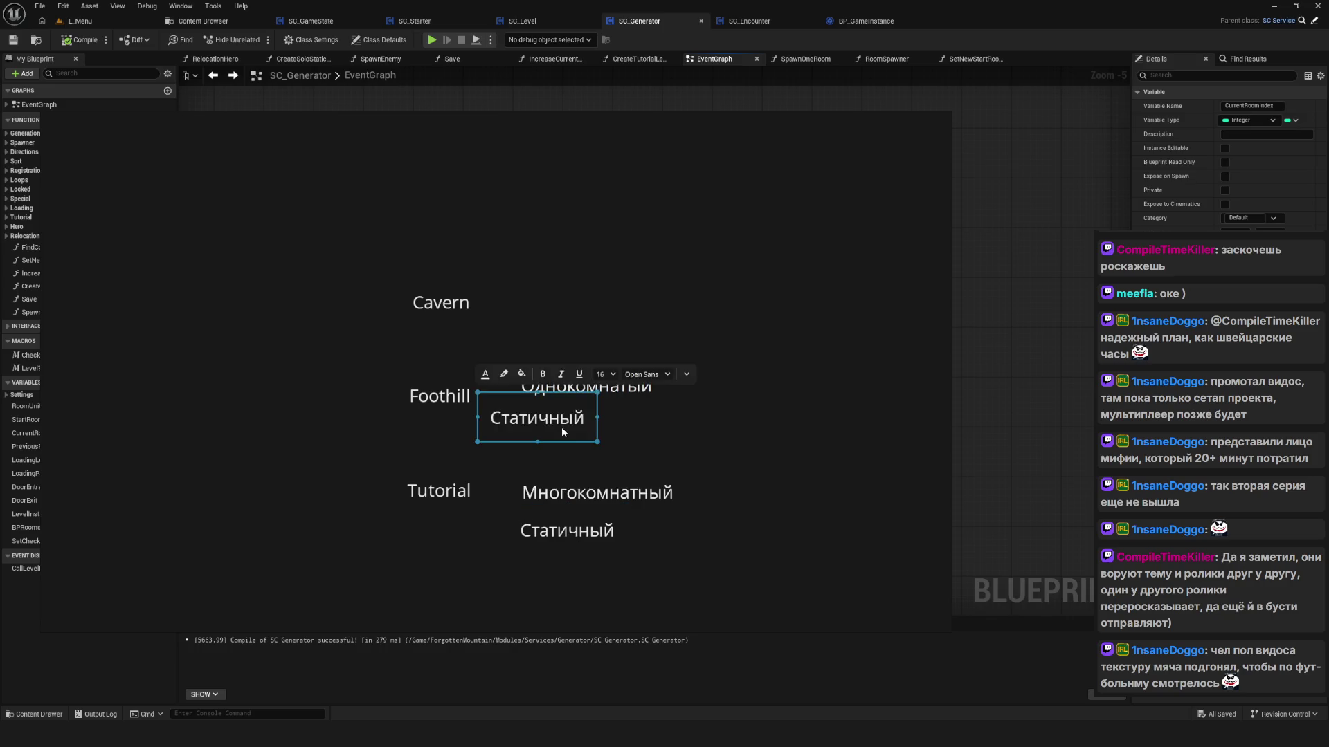
{"action": "mouse_move", "coordinate": [562, 426]}
{"action": "left_mouse_down"}
{"action": "mouse_move", "coordinate": [602, 427]}
{"action": "mouse_move", "coordinate": [590, 427]}
{"action": "left_mouse_up"}
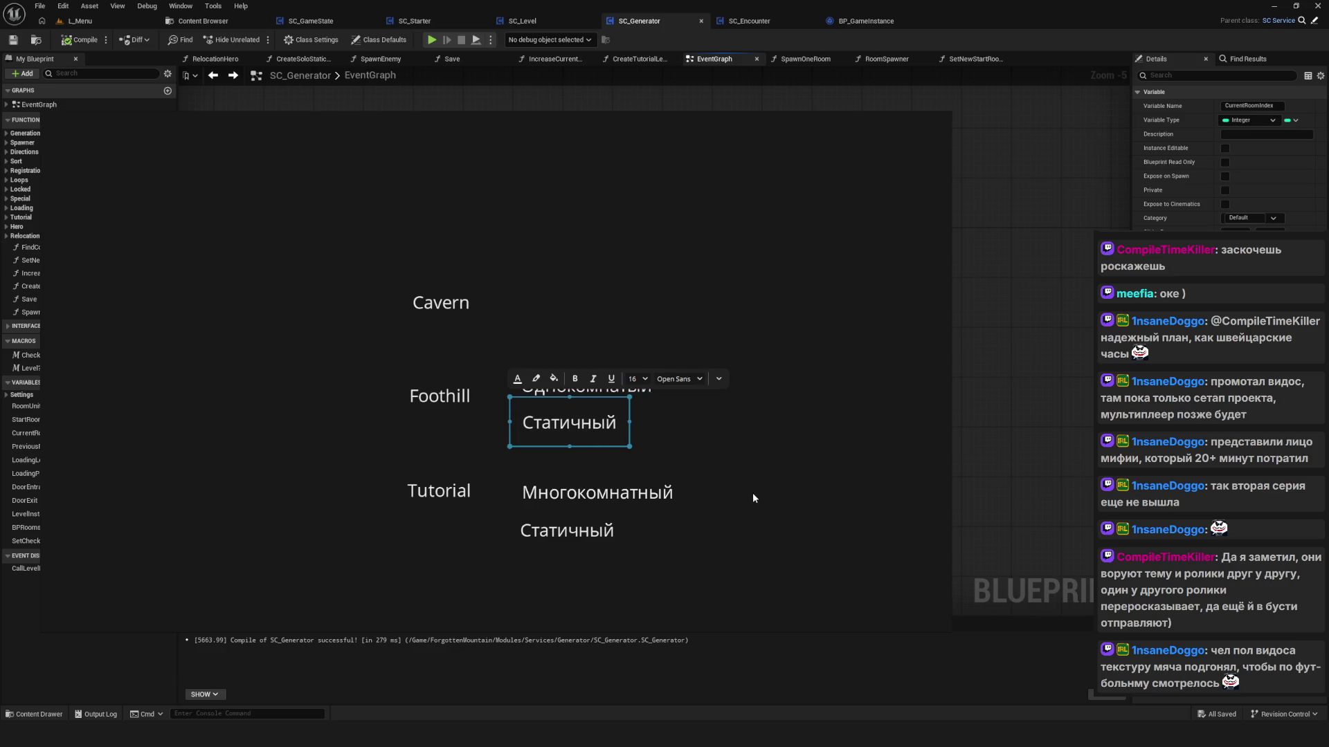
Step: Place two copies of the Многокомнатный note beside Cavern
{"action": "left_click", "coordinate": [605, 493]}
{"action": "key", "text": "ctrl+c"}
{"action": "left_click", "coordinate": [554, 293]}
{"action": "key", "text": "ctrl+v"}
{"action": "left_click_drag", "start_coordinate": [524, 280], "coordinate": [614, 285]}
{"action": "left_click", "coordinate": [632, 343]}
{"action": "key", "text": "ctrl+v"}
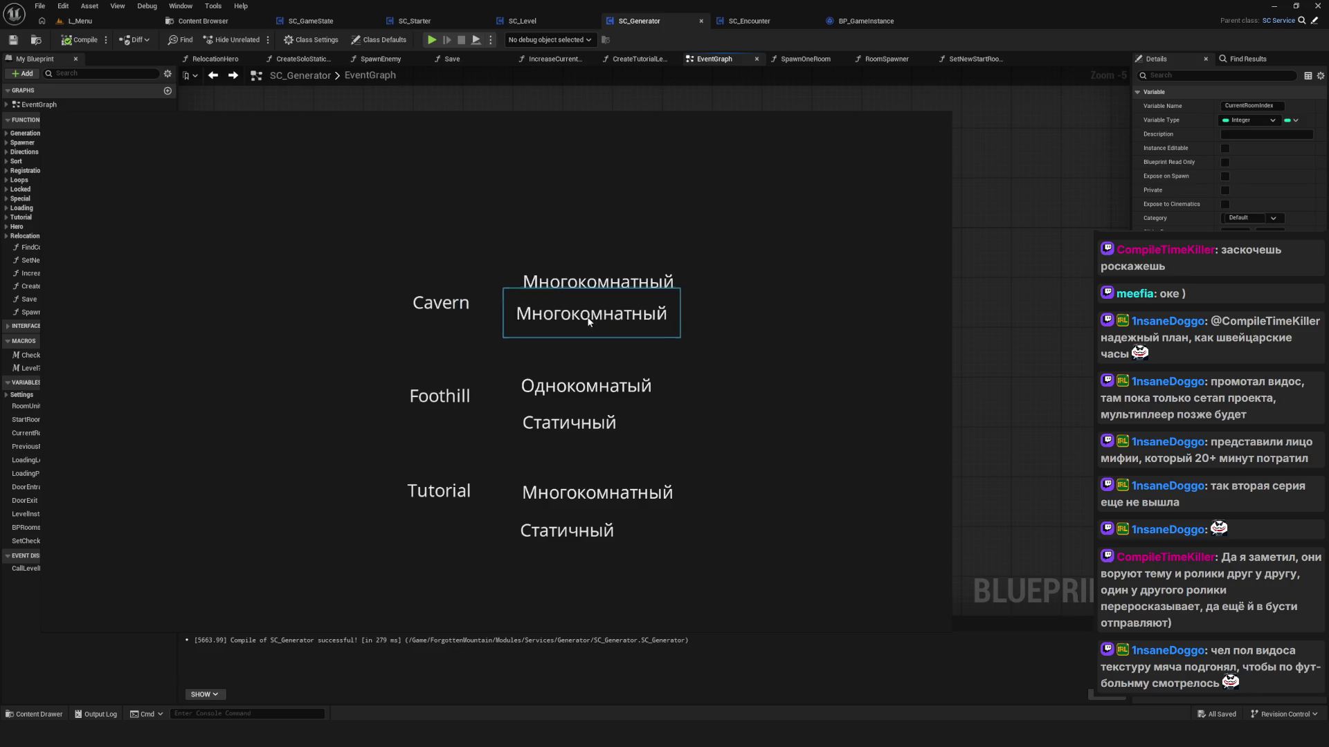
Step: Change the lower Cavern note's text to 'Генерируемый'
{"action": "left_click", "coordinate": [625, 330]}
{"action": "double_click", "coordinate": [625, 333]}
{"action": "type", "text": "Динамчи"}
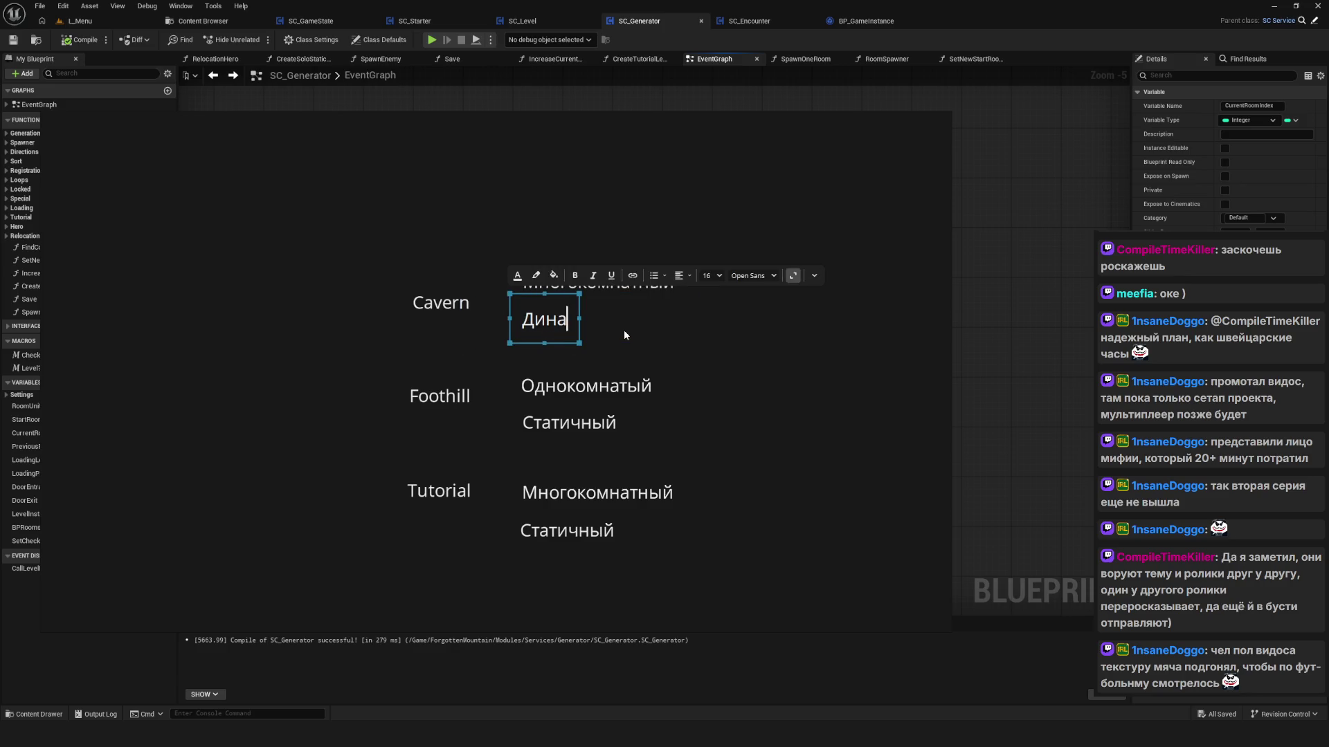
{"action": "key", "text": "BackSpace"}
{"action": "key", "text": "BackSpace"}
{"action": "key", "text": "BackSpace"}
{"action": "type", "text": "Генери"}
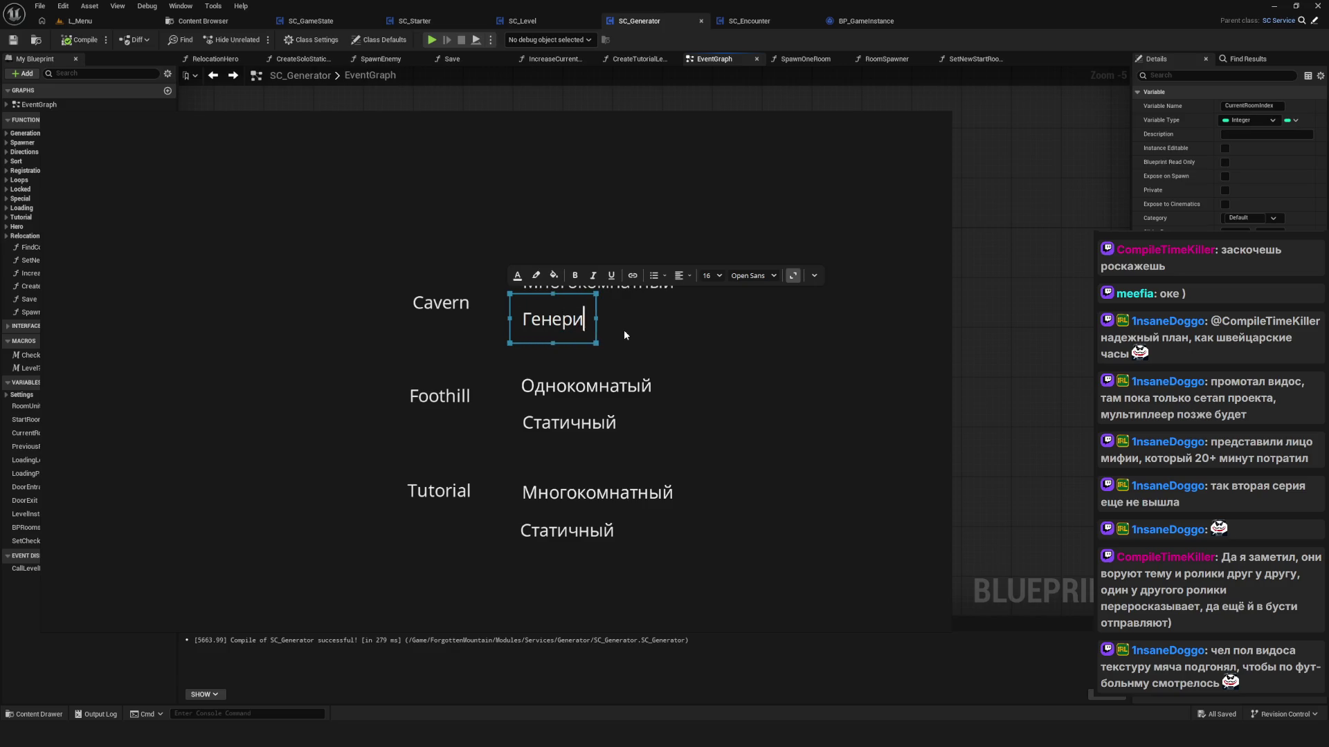
{"action": "type", "text": "руемый"}
{"action": "left_click", "coordinate": [585, 298]}
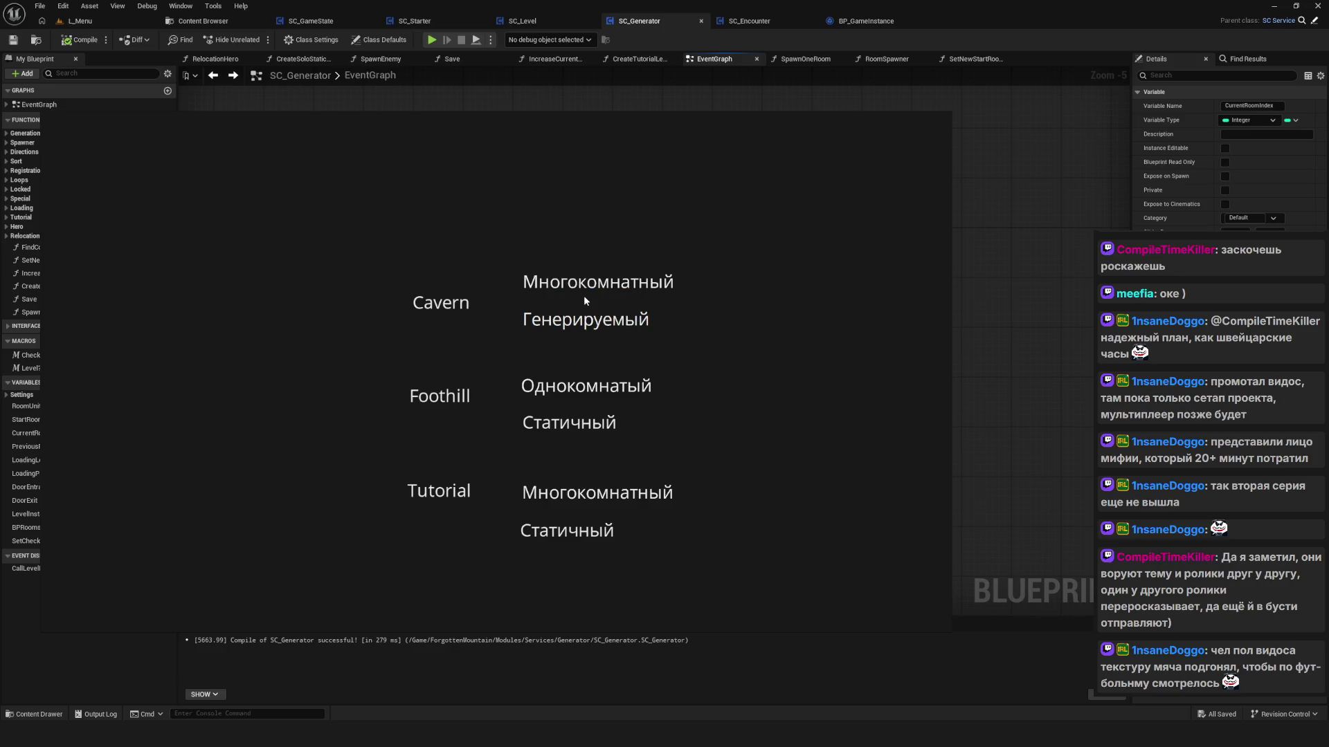
Step: Move the Foothill and Tutorial rows further down and save the blueprint
{"action": "scroll", "coordinate": [616, 346], "scroll_direction": "down", "scroll_amount": 4}
{"action": "scroll", "coordinate": [407, 462], "scroll_direction": "up", "scroll_amount": 3}
{"action": "left_click_drag", "start_coordinate": [406, 462], "coordinate": [777, 305]}
{"action": "left_click_drag", "start_coordinate": [538, 315], "coordinate": [541, 393]}
{"action": "mouse_move", "coordinate": [452, 530]}
{"action": "left_mouse_down"}
{"action": "mouse_move", "coordinate": [835, 454]}
{"action": "mouse_move", "coordinate": [762, 457]}
{"action": "left_mouse_up"}
{"action": "left_click_drag", "start_coordinate": [628, 471], "coordinate": [636, 567]}
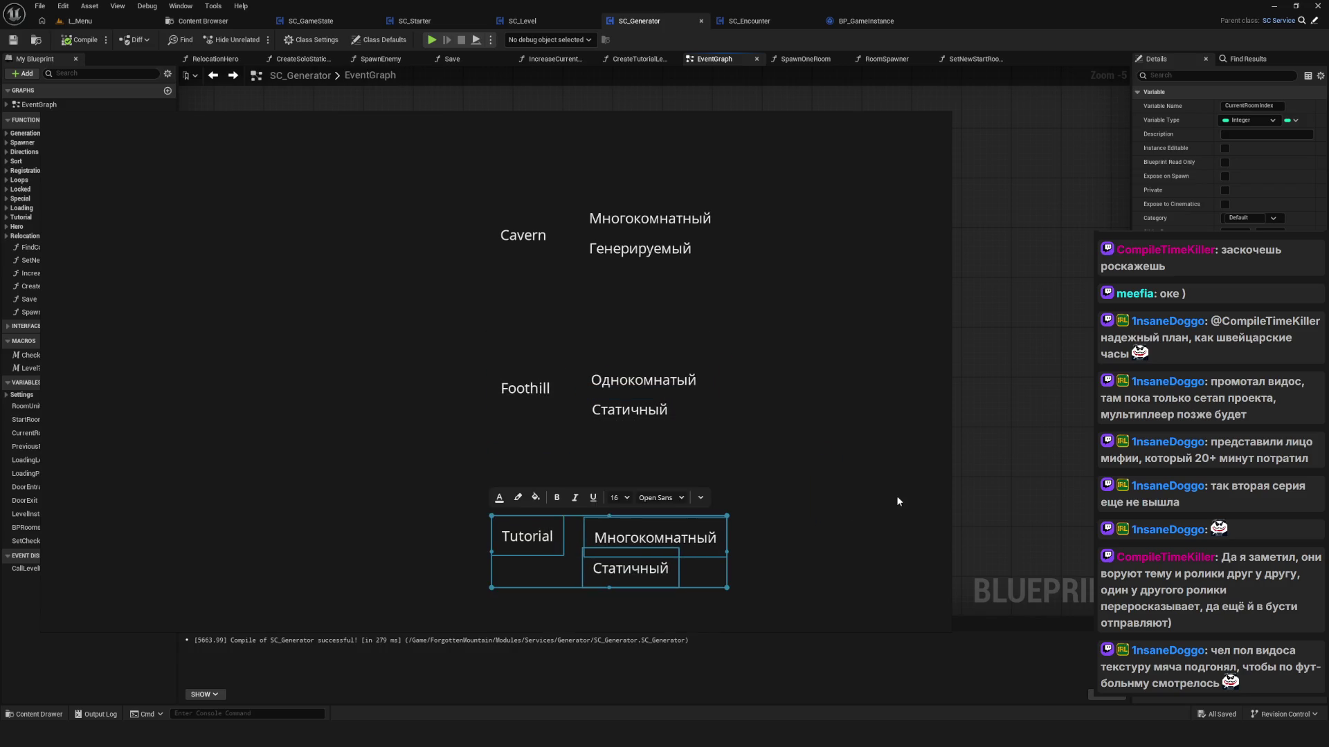
{"action": "left_click", "coordinate": [774, 461]}
{"action": "scroll", "coordinate": [774, 461], "scroll_direction": "down", "scroll_amount": 3}
{"action": "key", "text": "ctrl+s"}
Step: Recentre the labels in view and turn on the screen drawing overlay
{"action": "scroll", "coordinate": [592, 426], "scroll_direction": "up", "scroll_amount": 3}
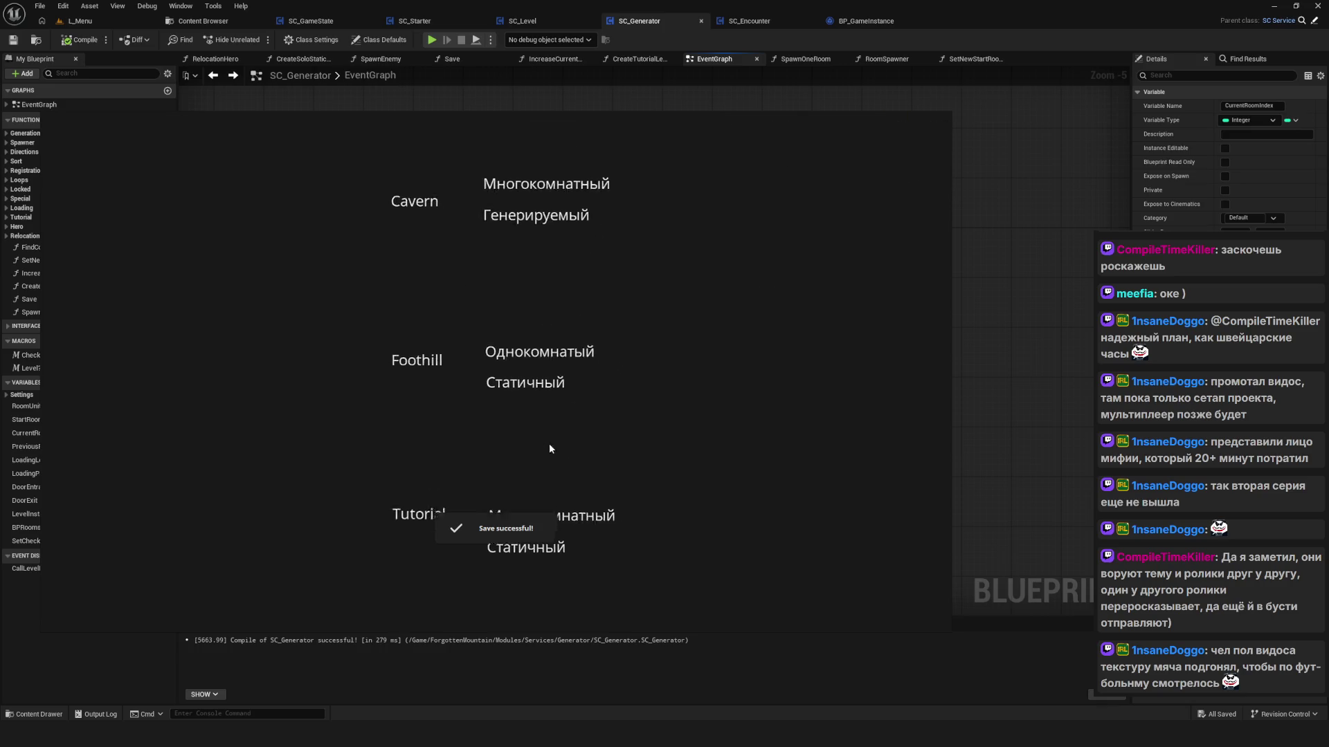
{"action": "left_click_drag", "start_coordinate": [550, 443], "coordinate": [379, 442]}
{"action": "mouse_move", "coordinate": [601, 446]}
{"action": "left_mouse_down"}
{"action": "mouse_move", "coordinate": [543, 413]}
{"action": "mouse_move", "coordinate": [555, 412]}
{"action": "mouse_move", "coordinate": [479, 400]}
{"action": "left_mouse_up"}
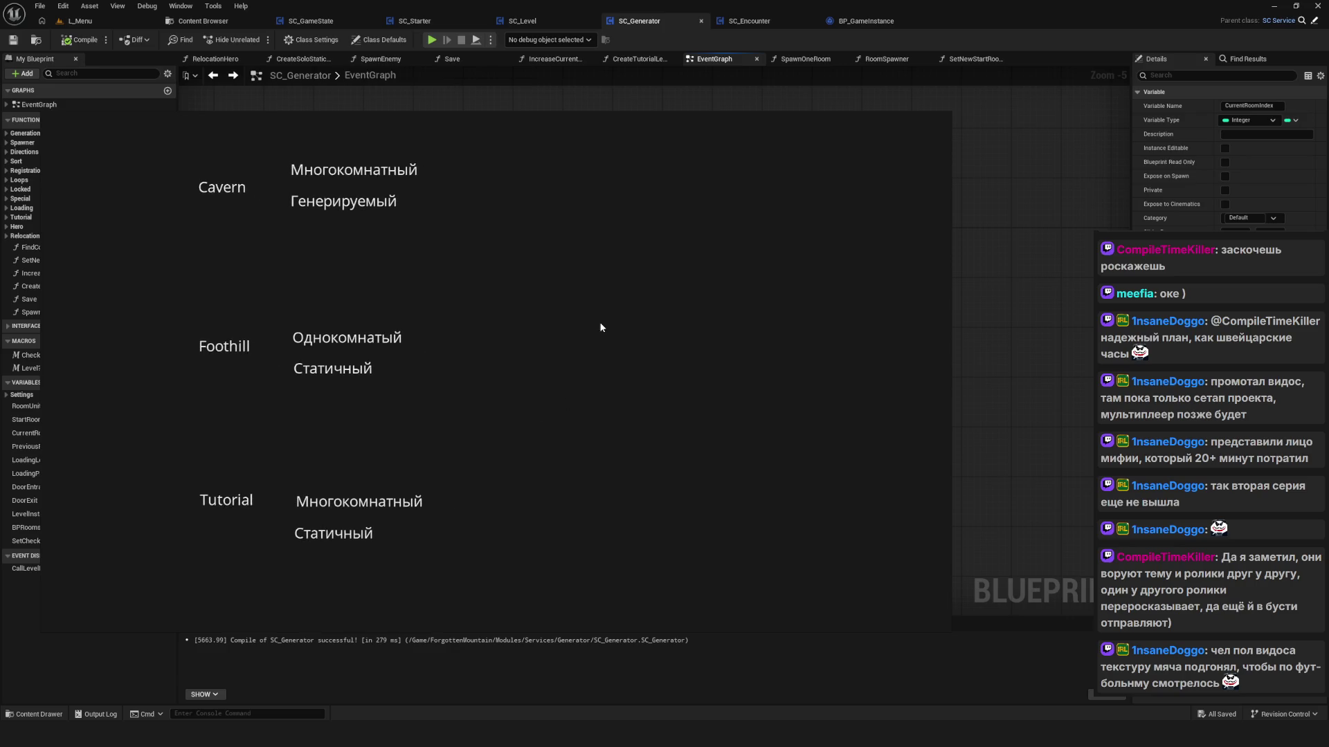
{"action": "key", "text": "ctrl+alt+g"}
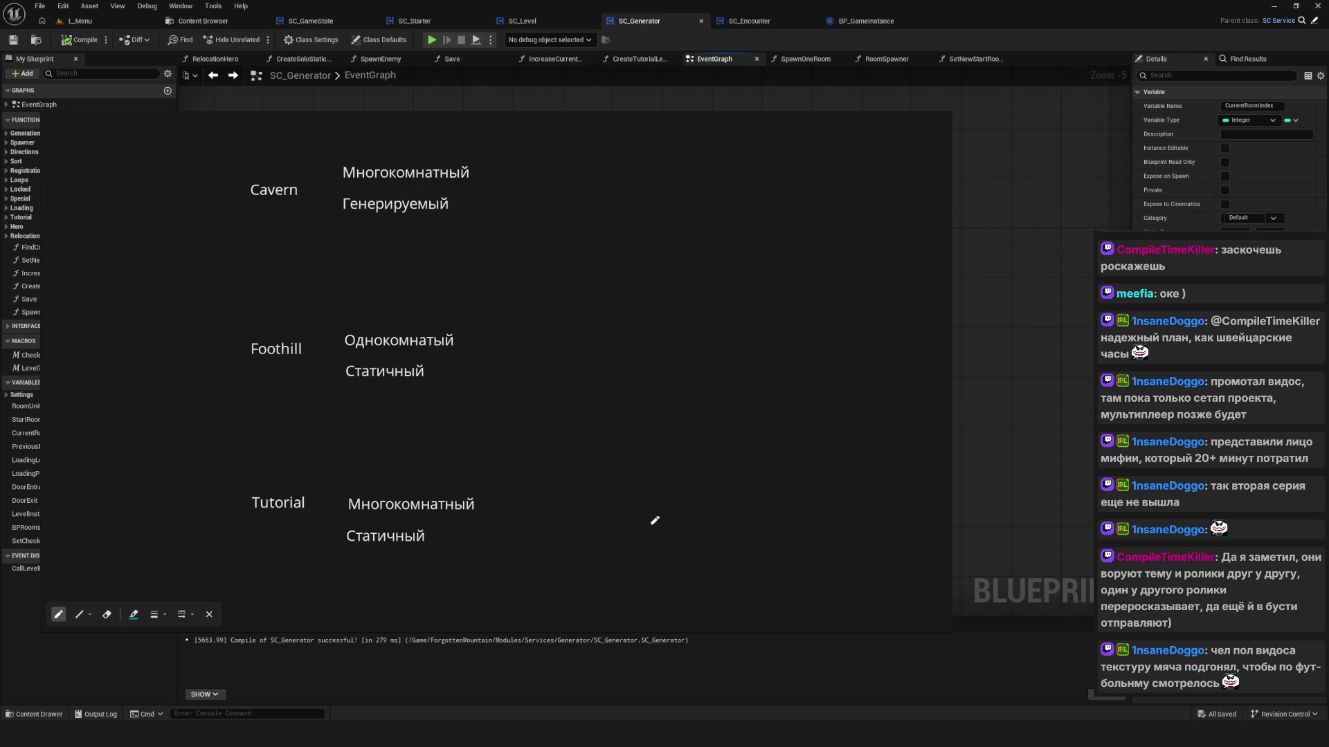
Step: Sketch a small teal mark and an enlarged teal dot on the graph
{"action": "left_click", "coordinate": [651, 513]}
{"action": "left_click_drag", "start_coordinate": [593, 353], "coordinate": [598, 355]}
{"action": "left_click", "coordinate": [590, 356]}
{"action": "left_click_drag", "start_coordinate": [589, 357], "coordinate": [590, 353]}
Step: Draw teal upward arrows from Tutorial to Foothill and from Foothill to Cavern
{"action": "scroll", "coordinate": [395, 365], "scroll_direction": "down", "scroll_amount": 3}
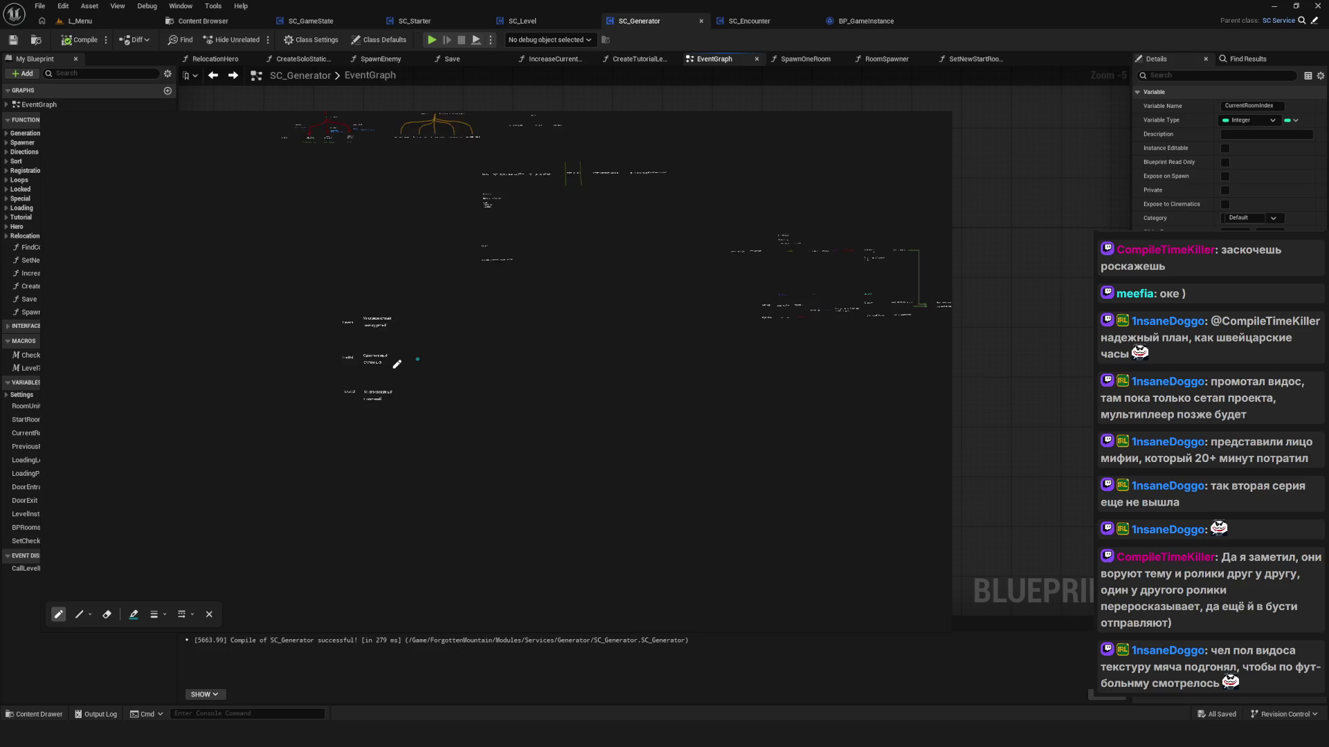
{"action": "scroll", "coordinate": [404, 368], "scroll_direction": "up", "scroll_amount": 3}
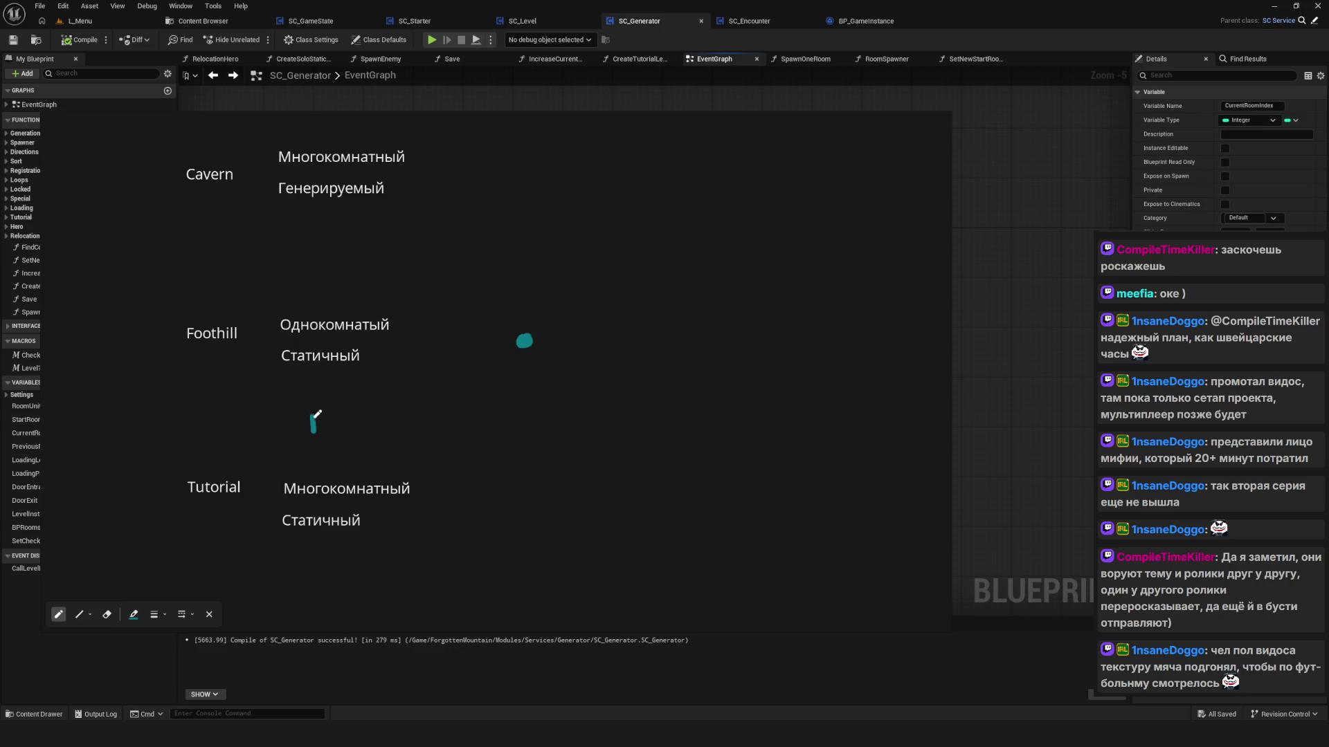
{"action": "mouse_move", "coordinate": [315, 443]}
{"action": "left_mouse_down"}
{"action": "mouse_move", "coordinate": [316, 395]}
{"action": "mouse_move", "coordinate": [325, 413]}
{"action": "left_mouse_up"}
{"action": "mouse_move", "coordinate": [315, 282]}
{"action": "left_mouse_down"}
{"action": "mouse_move", "coordinate": [315, 226]}
{"action": "mouse_move", "coordinate": [326, 244]}
{"action": "left_mouse_up"}
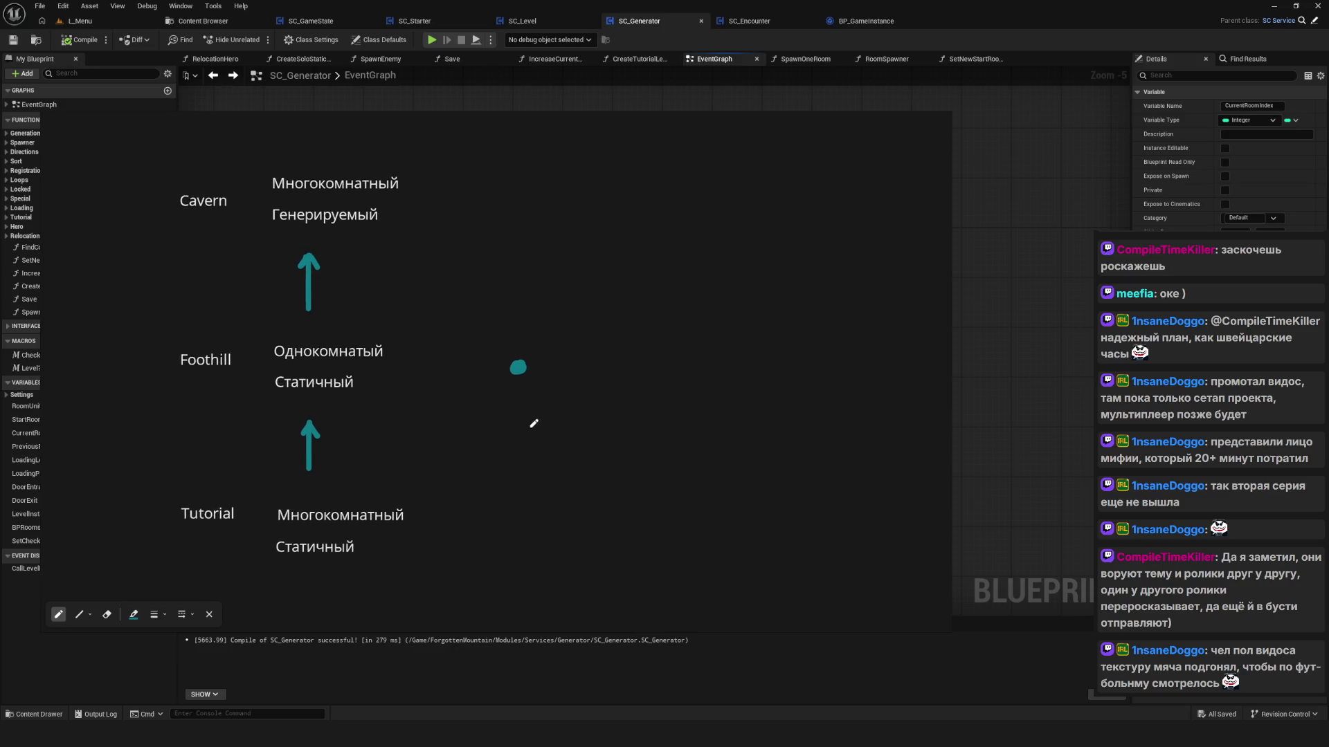
{"action": "scroll", "coordinate": [534, 422], "scroll_direction": "down", "scroll_amount": 3}
{"action": "scroll", "coordinate": [513, 380], "scroll_direction": "up", "scroll_amount": 3}
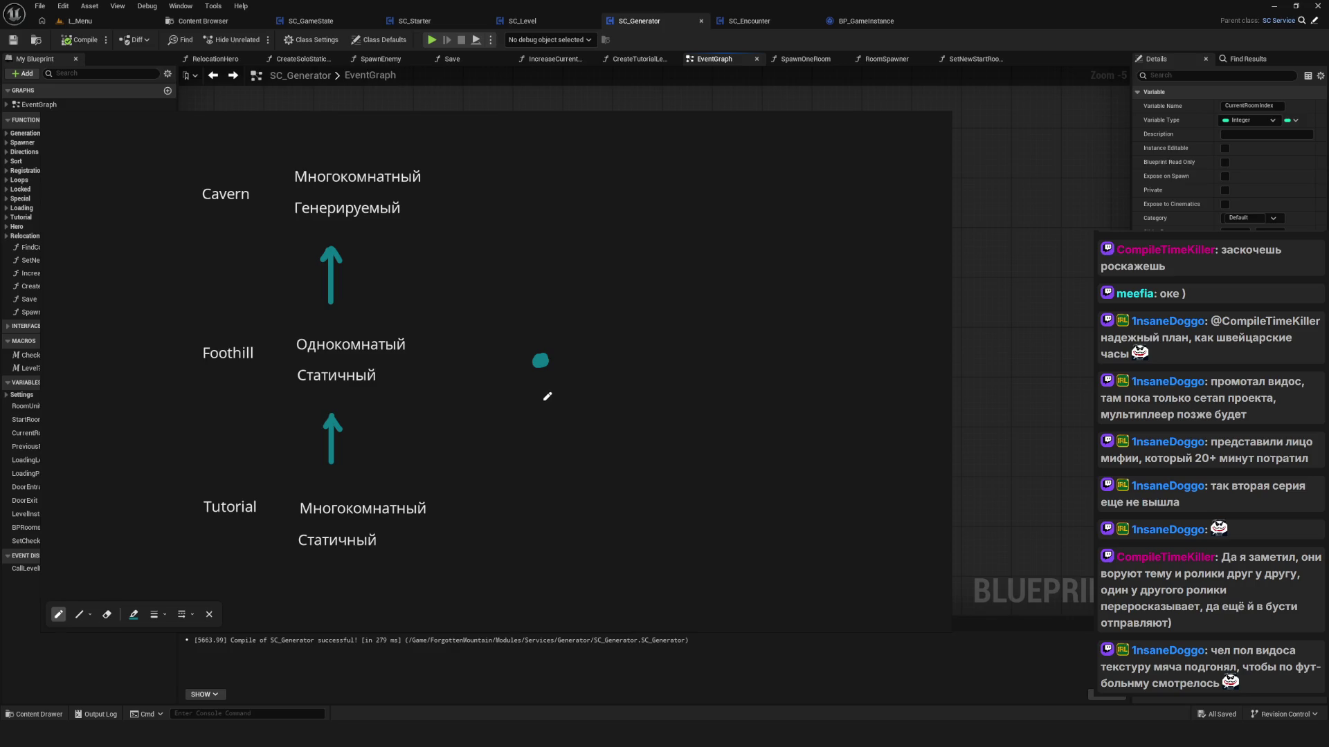
Step: Erase the stray teal dot, then place a new dot right of Tutorial's notes
{"action": "key", "text": "Escape"}
{"action": "key", "text": "ctrl+shift+d"}
{"action": "key", "text": "e"}
{"action": "left_click", "coordinate": [540, 361]}
{"action": "left_click", "coordinate": [62, 615]}
{"action": "key", "text": "Escape"}
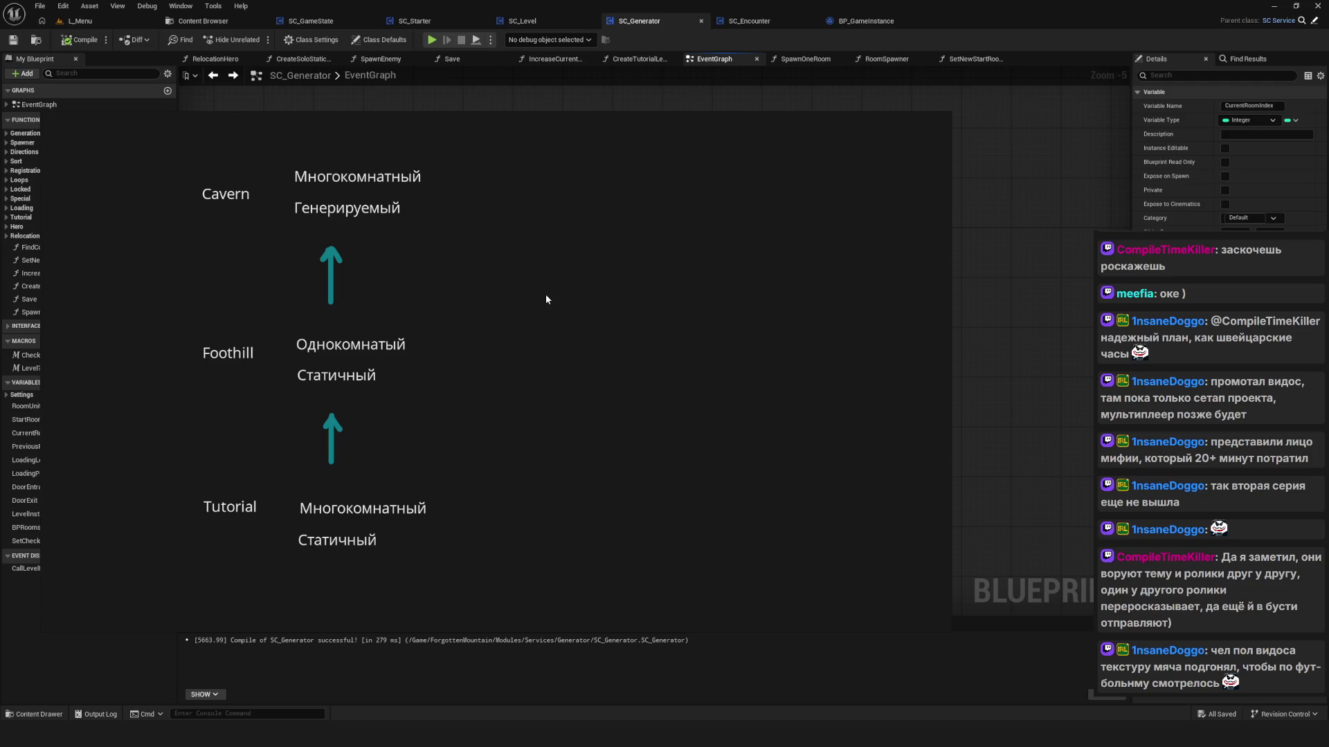
{"action": "key", "text": "ctrl+shift+d"}
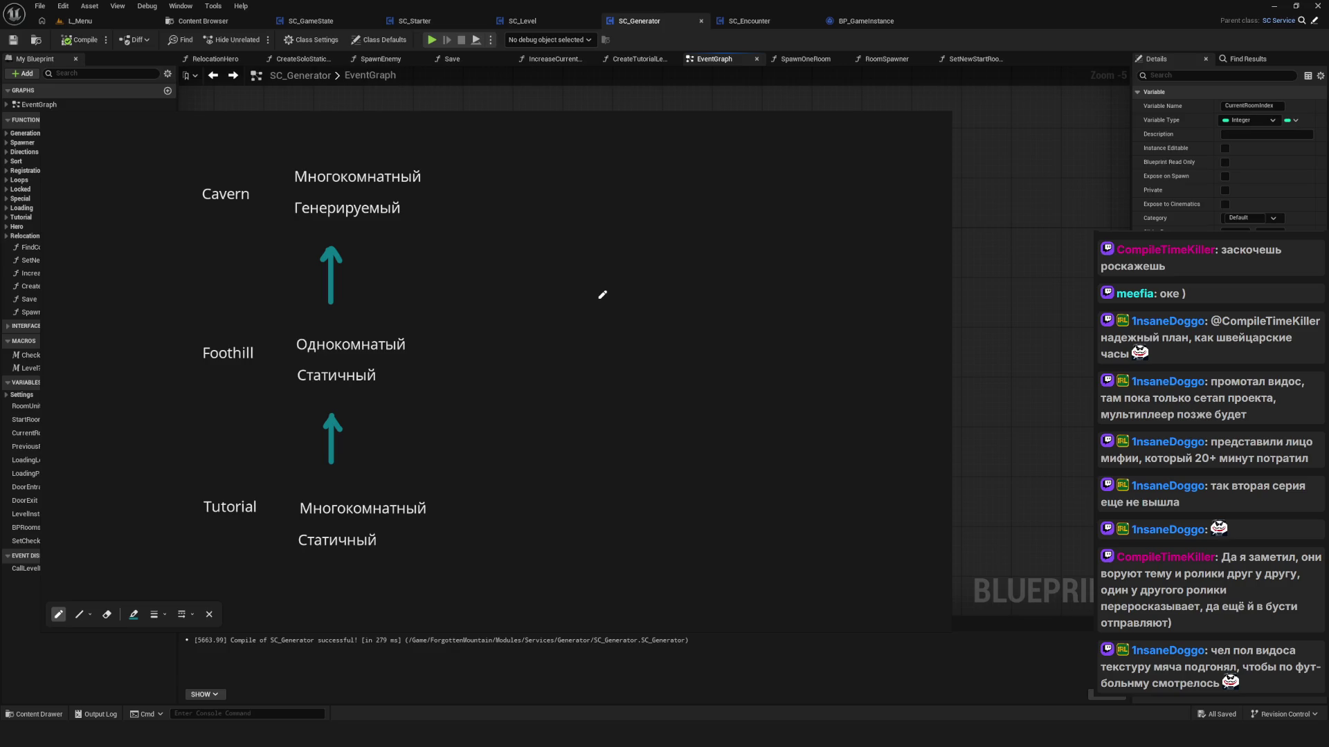
{"action": "left_click", "coordinate": [544, 508]}
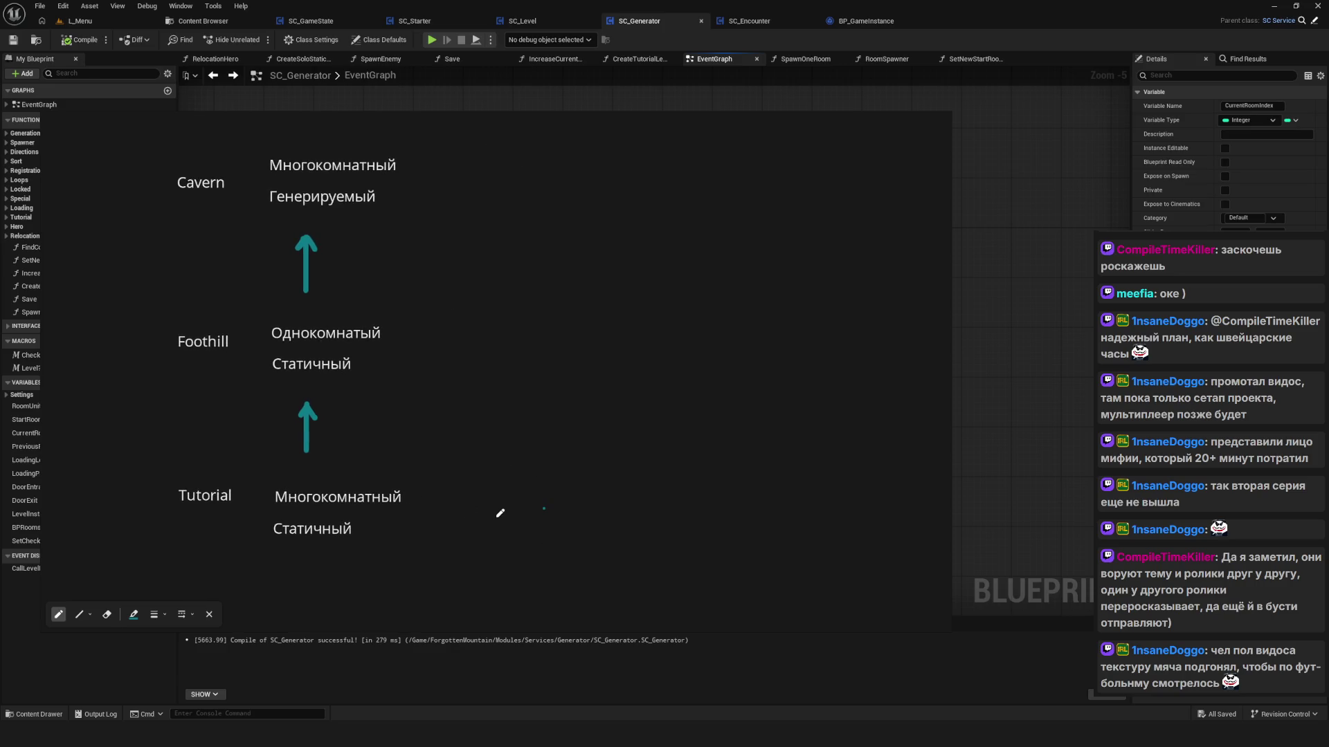
Step: Scribble a mark, a curved arrow and a room-count note near Tutorial, then undo them
{"action": "left_click_drag", "start_coordinate": [487, 502], "coordinate": [490, 507]}
{"action": "mouse_move", "coordinate": [667, 534]}
{"action": "left_mouse_down"}
{"action": "mouse_move", "coordinate": [630, 514]}
{"action": "mouse_move", "coordinate": [653, 496]}
{"action": "left_mouse_up"}
{"action": "mouse_move", "coordinate": [613, 457]}
{"action": "left_mouse_down"}
{"action": "mouse_move", "coordinate": [636, 473]}
{"action": "mouse_move", "coordinate": [676, 460]}
{"action": "mouse_move", "coordinate": [706, 470]}
{"action": "left_mouse_up"}
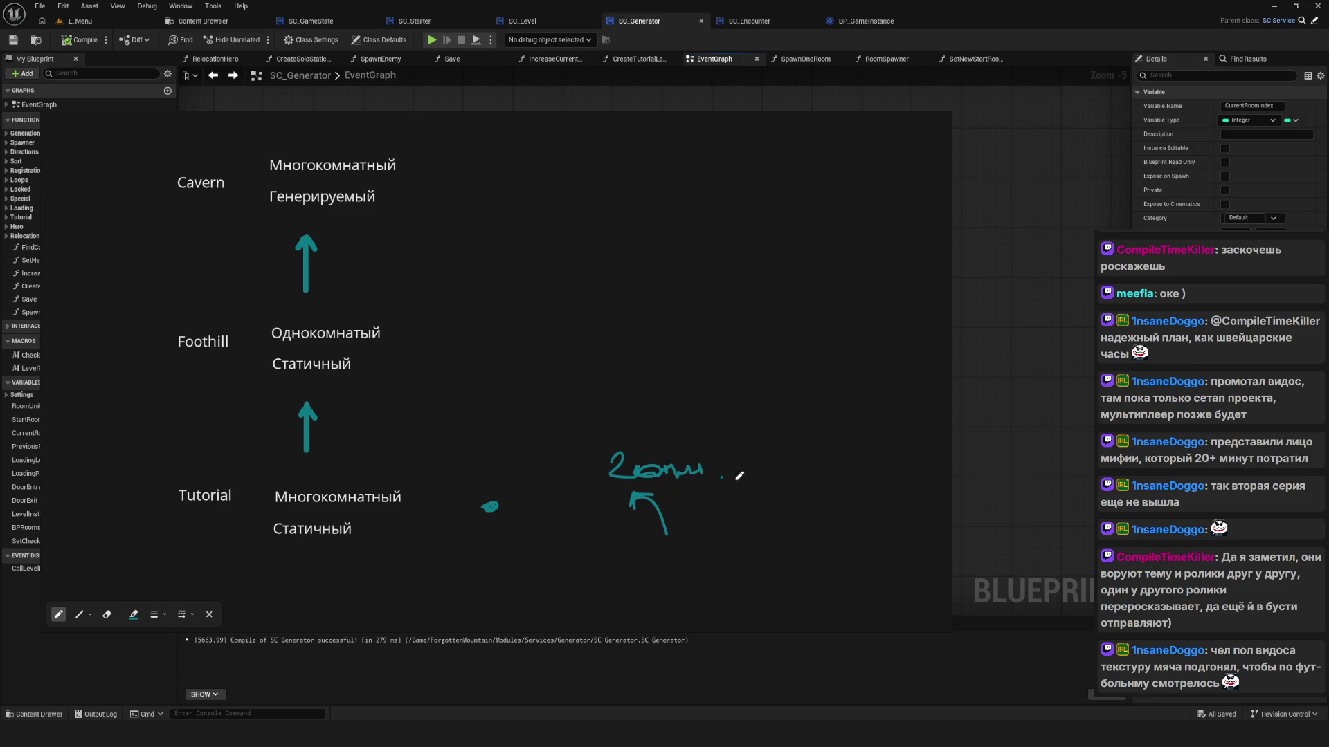
{"action": "key", "text": "ctrl+z"}
{"action": "key", "text": "ctrl+z"}
Step: Retry handwriting the note beside Tutorial, undoing each failed attempt
{"action": "mouse_move", "coordinate": [574, 462]}
{"action": "left_mouse_down"}
{"action": "mouse_move", "coordinate": [575, 488]}
{"action": "mouse_move", "coordinate": [670, 476]}
{"action": "left_mouse_up"}
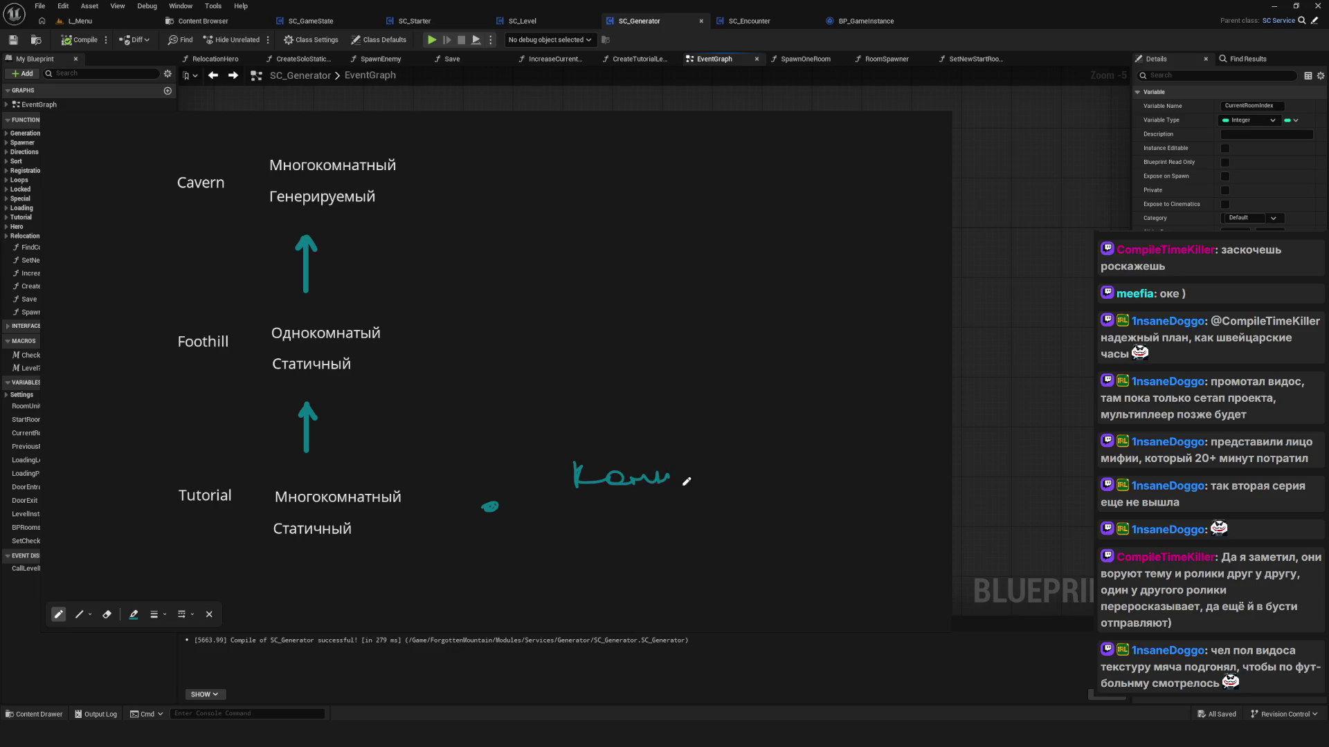
{"action": "key", "text": "e"}
{"action": "key", "text": "ctrl+z"}
{"action": "key", "text": "ctrl+z"}
{"action": "key", "text": "p"}
{"action": "mouse_move", "coordinate": [584, 453]}
{"action": "left_mouse_down"}
{"action": "mouse_move", "coordinate": [585, 485]}
{"action": "mouse_move", "coordinate": [674, 476]}
{"action": "left_mouse_up"}
{"action": "key", "text": "ctrl+z"}
{"action": "key", "text": "ctrl+z"}
{"action": "key", "text": "ctrl+z"}
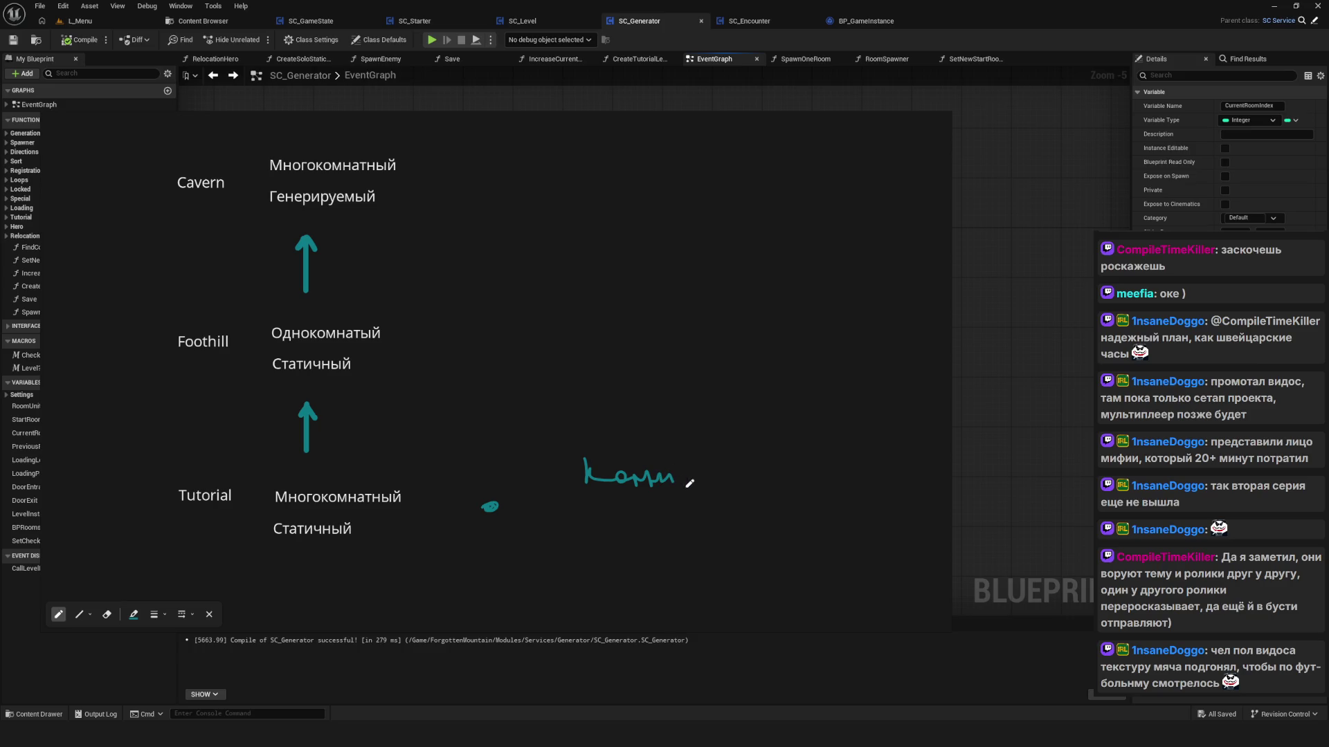
{"action": "left_click", "coordinate": [687, 485]}
{"action": "key", "text": "ctrl+z"}
Step: Draw an arrow pointing at Статичный and a row of scribbled marks right of Tutorial's notes
{"action": "left_click_drag", "start_coordinate": [210, 536], "coordinate": [243, 544]}
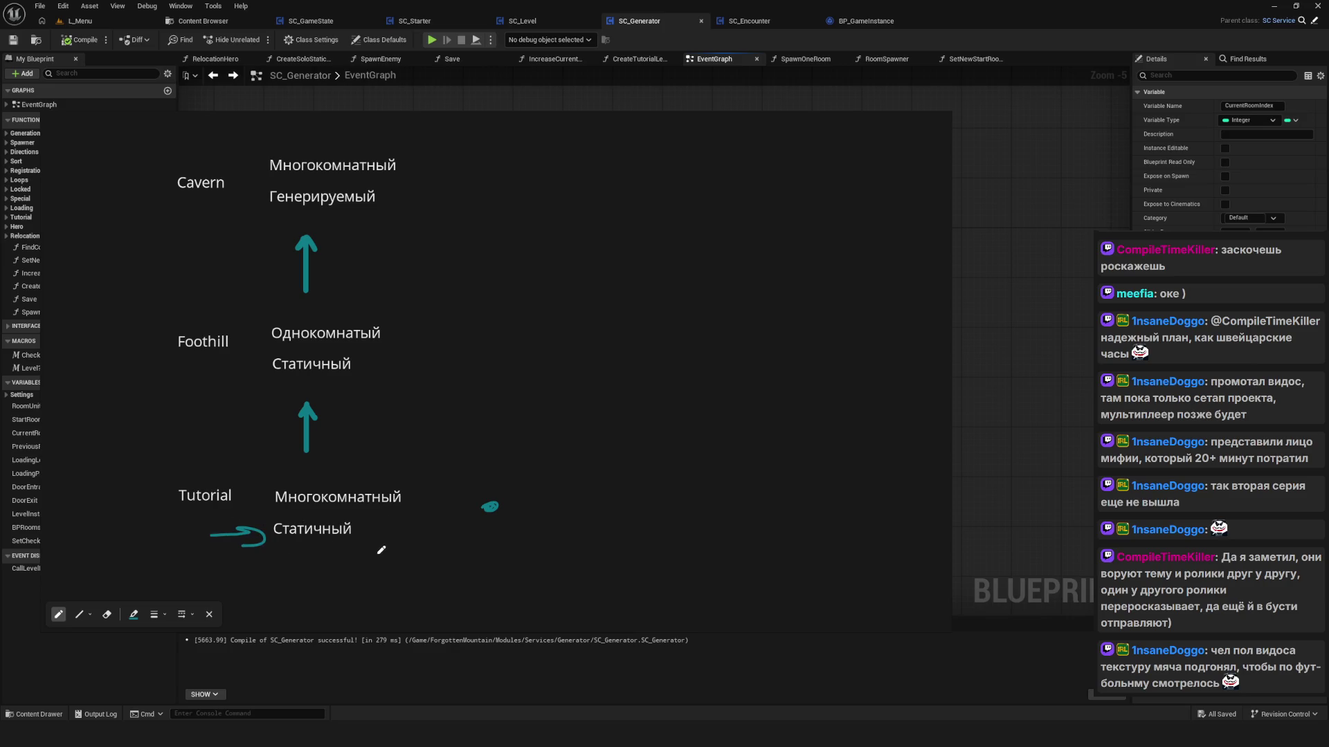
{"action": "mouse_move", "coordinate": [546, 527]}
{"action": "left_mouse_down"}
{"action": "mouse_move", "coordinate": [598, 541]}
{"action": "mouse_move", "coordinate": [680, 529]}
{"action": "left_mouse_up"}
{"action": "left_click_drag", "start_coordinate": [686, 526], "coordinate": [739, 533]}
Step: Handwrite a number with a leading 1 beside Генерируемый
{"action": "scroll", "coordinate": [540, 484], "scroll_direction": "right", "scroll_amount": 2}
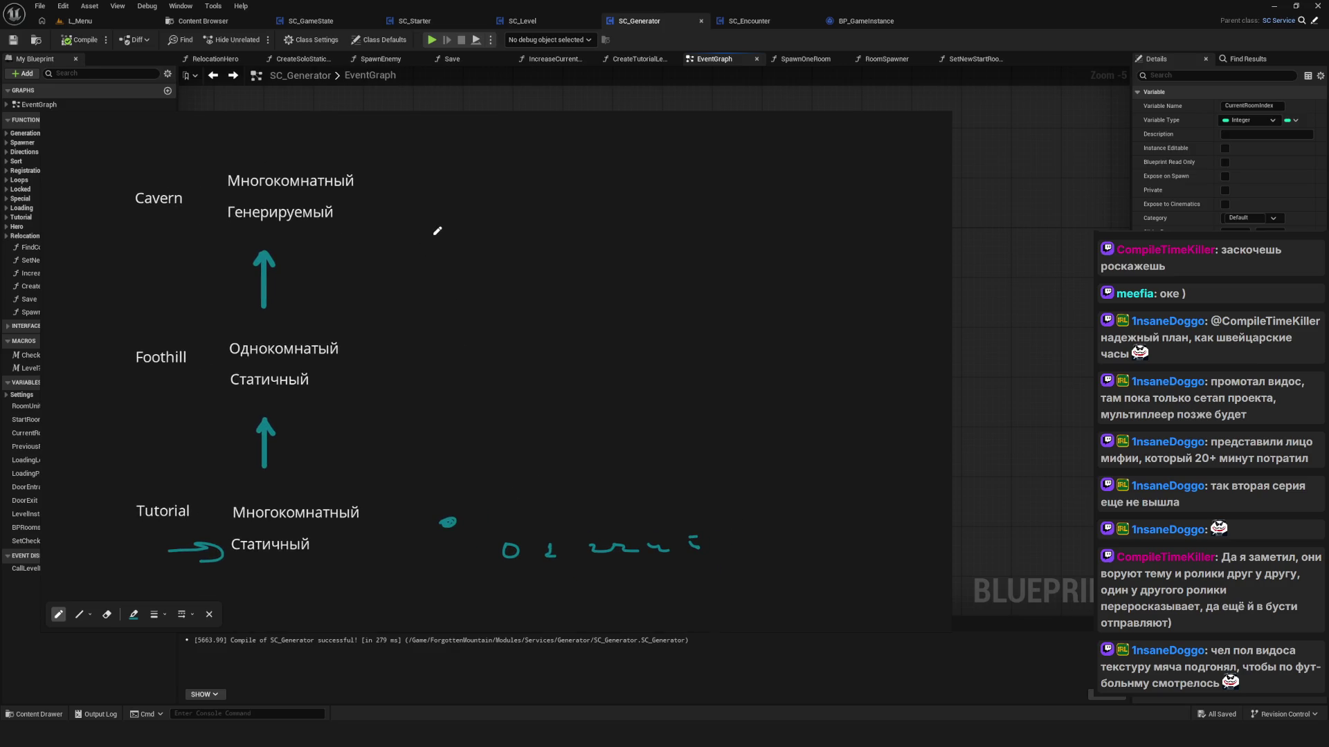
{"action": "mouse_move", "coordinate": [448, 222]}
{"action": "left_mouse_down"}
{"action": "mouse_move", "coordinate": [460, 235]}
{"action": "mouse_move", "coordinate": [442, 235]}
{"action": "left_mouse_up"}
{"action": "left_click_drag", "start_coordinate": [427, 223], "coordinate": [427, 235]}
Step: Recentre the graph and draw a teal loop around Cavern and its two notes
{"action": "scroll", "coordinate": [605, 224], "scroll_direction": "down", "scroll_amount": 4}
{"action": "scroll", "coordinate": [549, 214], "scroll_direction": "up", "scroll_amount": 4}
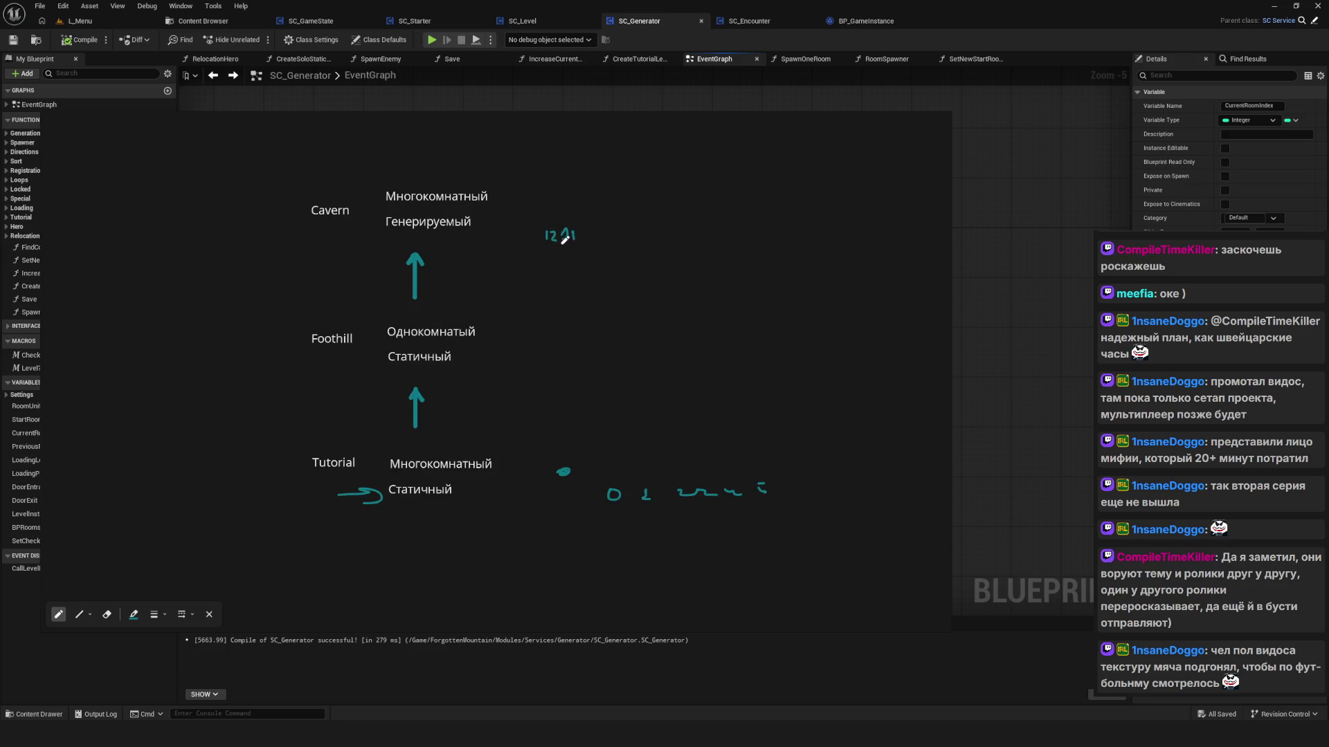
{"action": "mouse_move", "coordinate": [519, 288]}
{"action": "left_mouse_down"}
{"action": "mouse_move", "coordinate": [463, 291]}
{"action": "mouse_move", "coordinate": [443, 241]}
{"action": "left_mouse_up"}
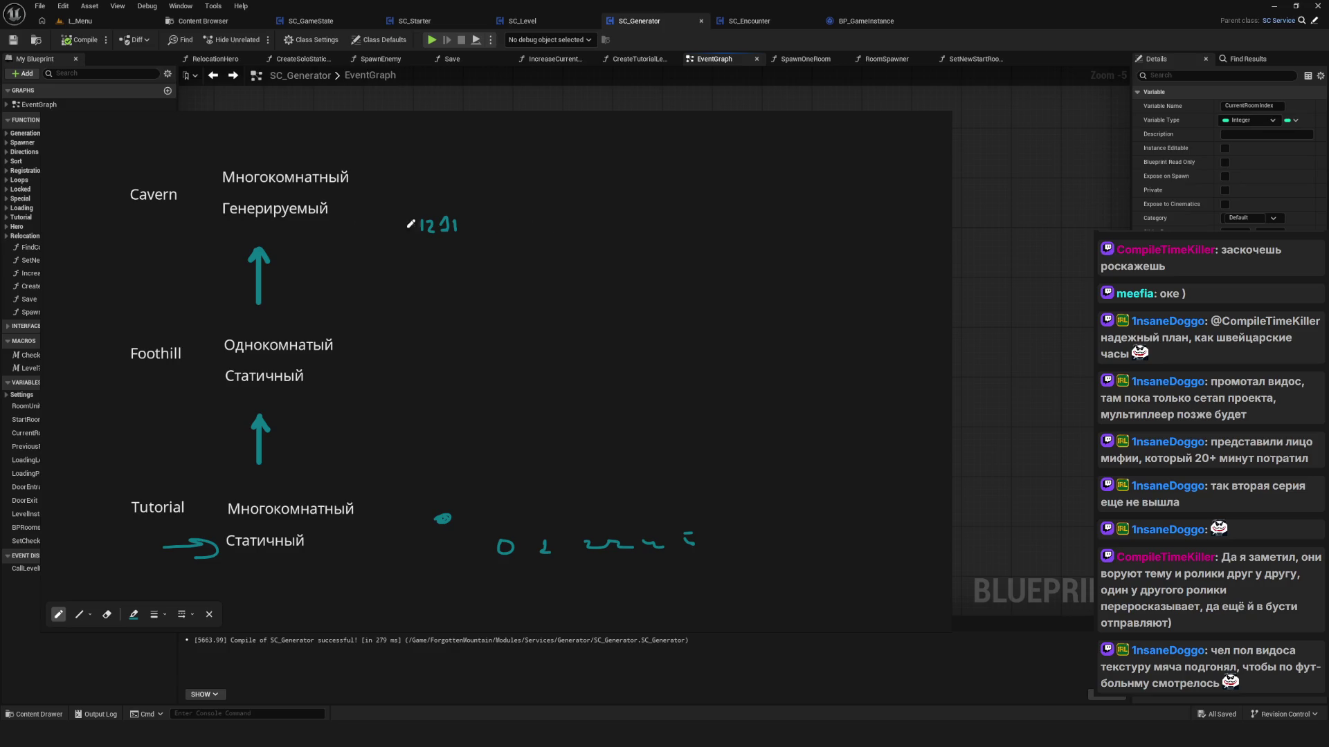
{"action": "mouse_move", "coordinate": [136, 177]}
{"action": "left_mouse_down"}
{"action": "mouse_move", "coordinate": [125, 202]}
{"action": "mouse_move", "coordinate": [360, 227]}
{"action": "mouse_move", "coordinate": [285, 165]}
{"action": "mouse_move", "coordinate": [112, 162]}
{"action": "left_mouse_up"}
{"action": "left_click_drag", "start_coordinate": [495, 230], "coordinate": [506, 280]}
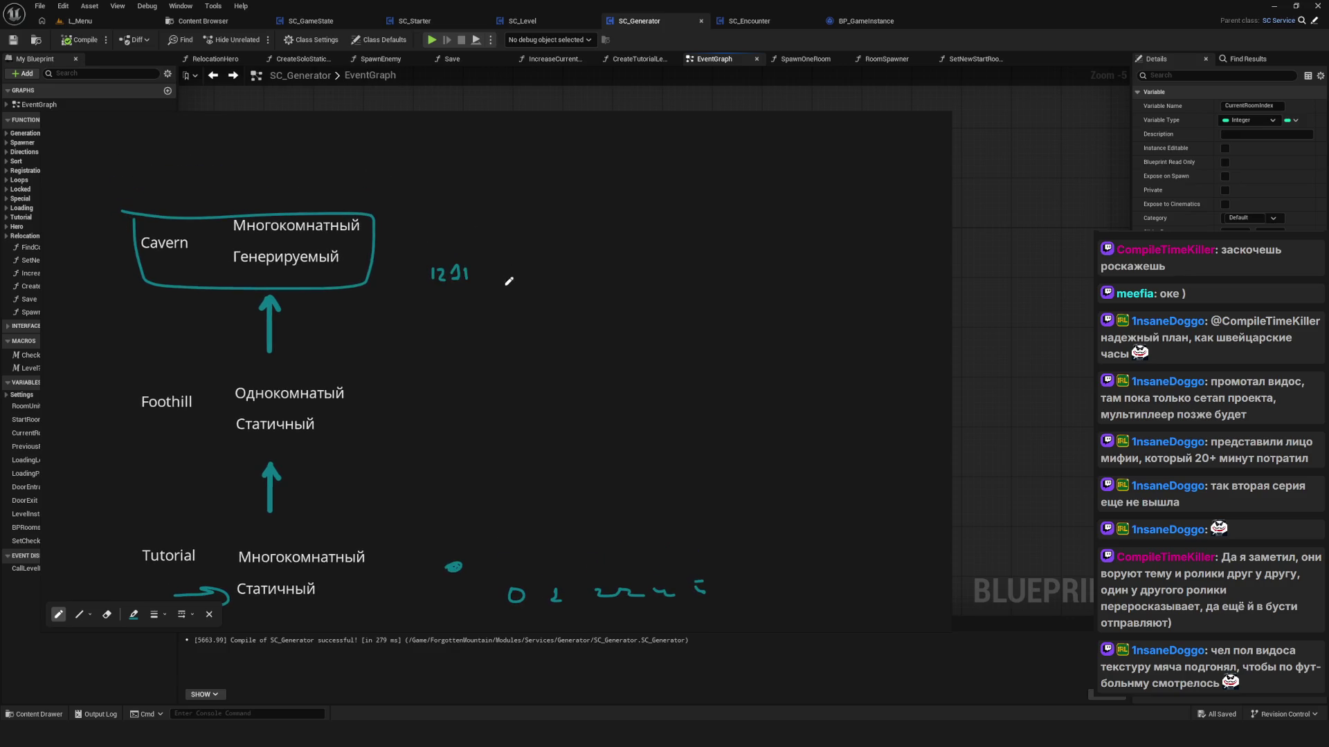
Step: Draw a tick above the Cavern box, write 1 2 after the number, and add five dots
{"action": "left_click_drag", "start_coordinate": [407, 184], "coordinate": [378, 199]}
{"action": "left_click_drag", "start_coordinate": [493, 272], "coordinate": [531, 284]}
{"action": "left_click", "coordinate": [545, 274]}
{"action": "left_click", "coordinate": [667, 278]}
{"action": "left_click", "coordinate": [715, 278]}
{"action": "left_click", "coordinate": [823, 276]}
{"action": "left_click", "coordinate": [882, 277]}
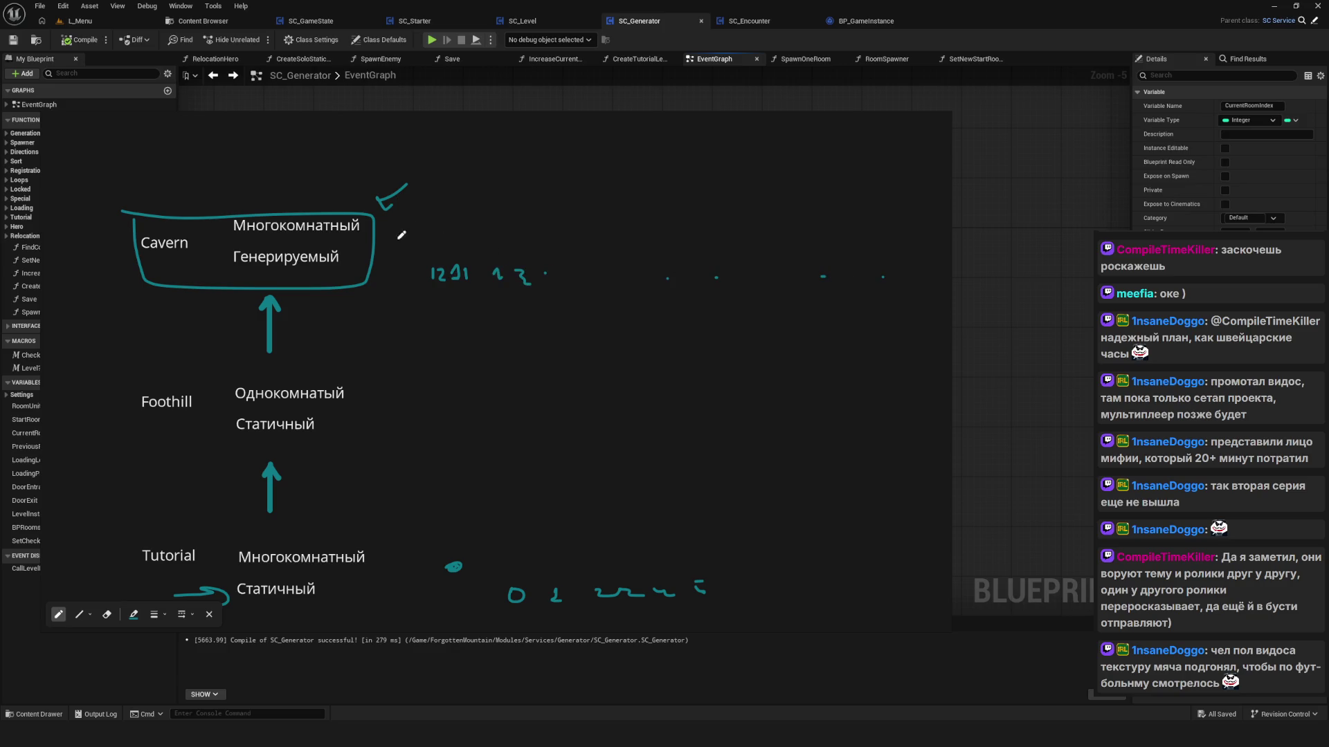